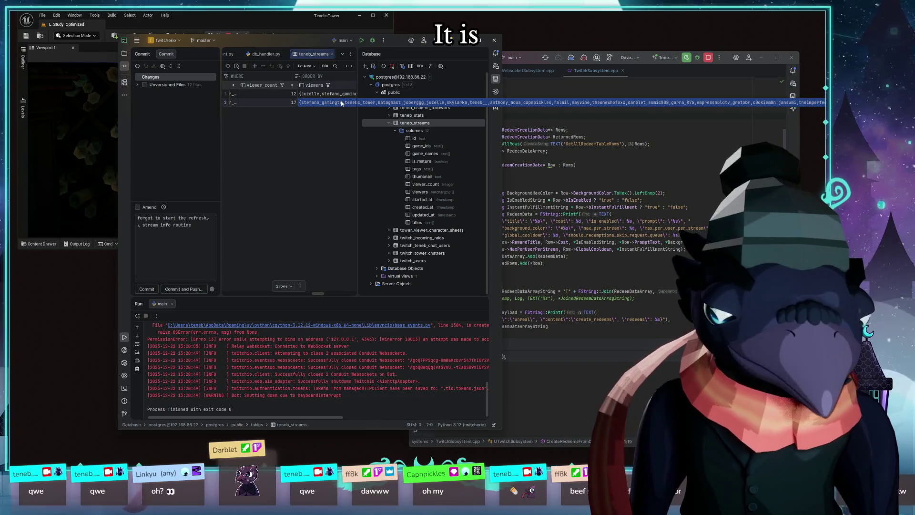
Step: Bring the Unreal Editor windows in front of PyCharm
click(260, 27)
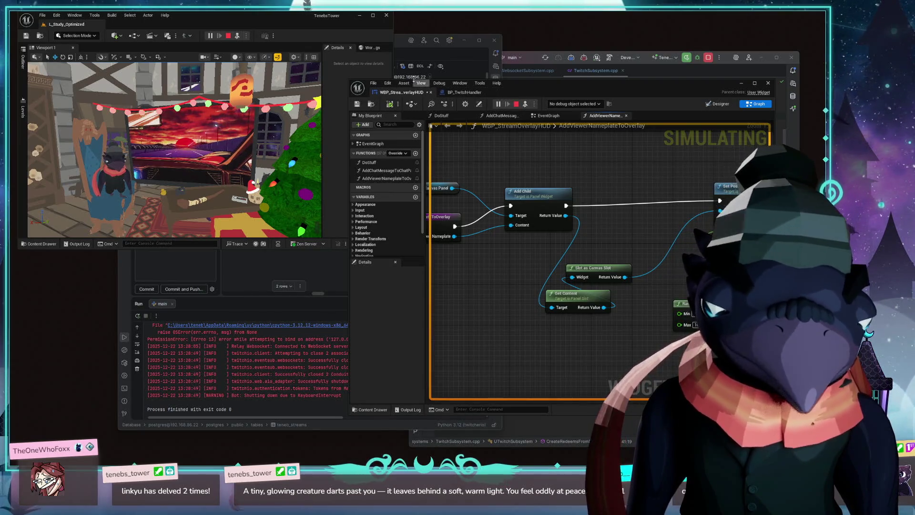
Step: Move the blueprint editor aside, show the Content Drawer, and maximize the main level editor
drag(552, 86, 584, 133)
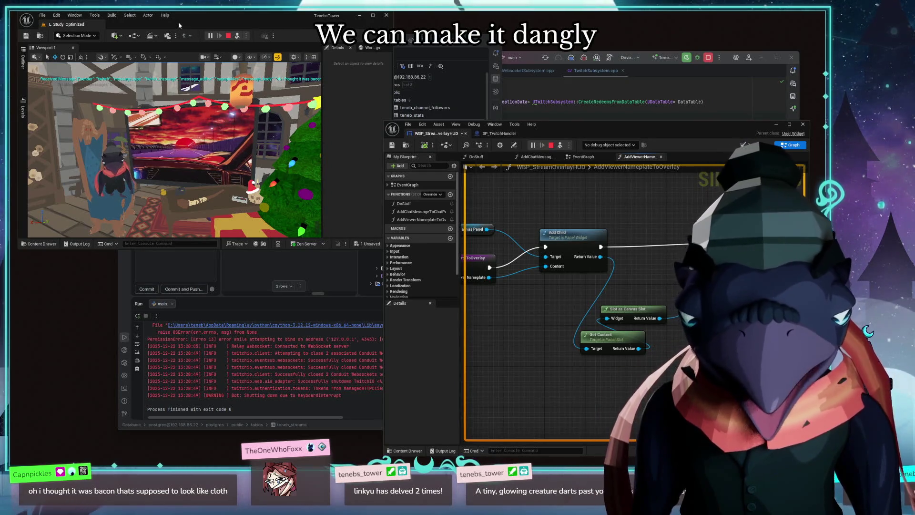
click(56, 243)
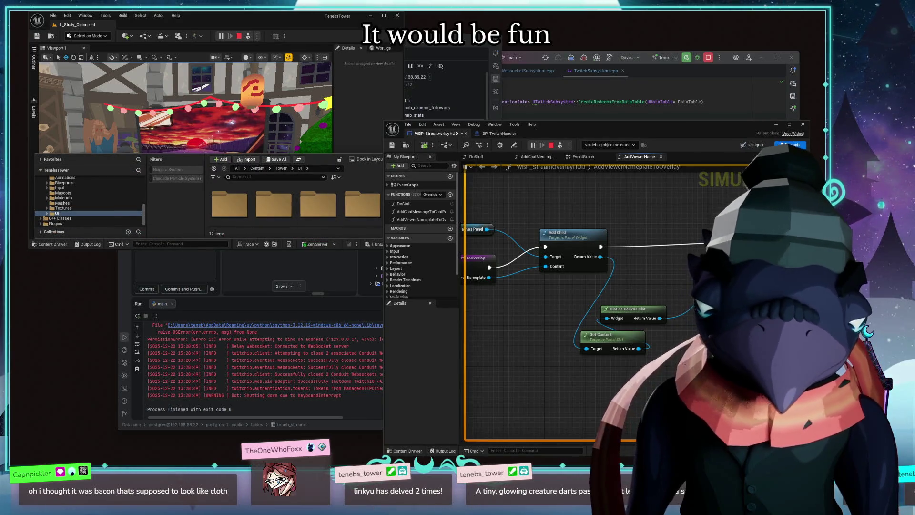
drag(550, 130, 372, 398)
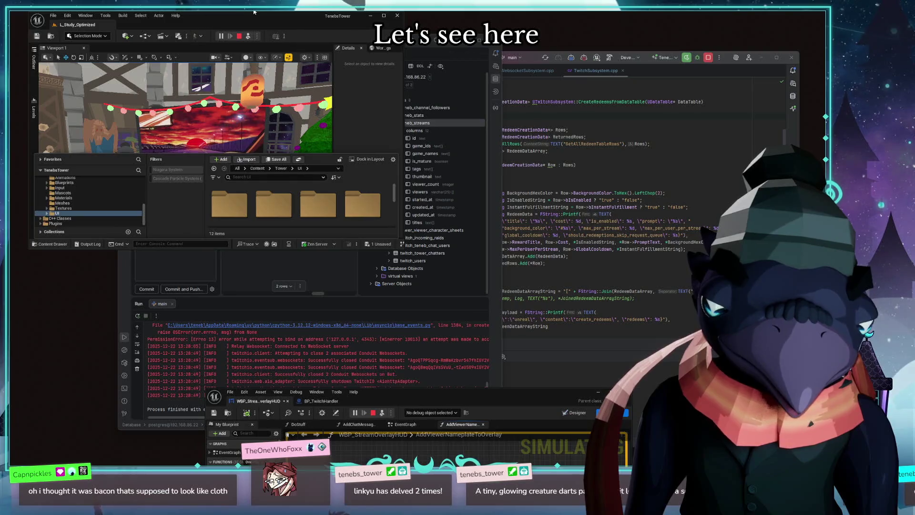
double_click(277, 22)
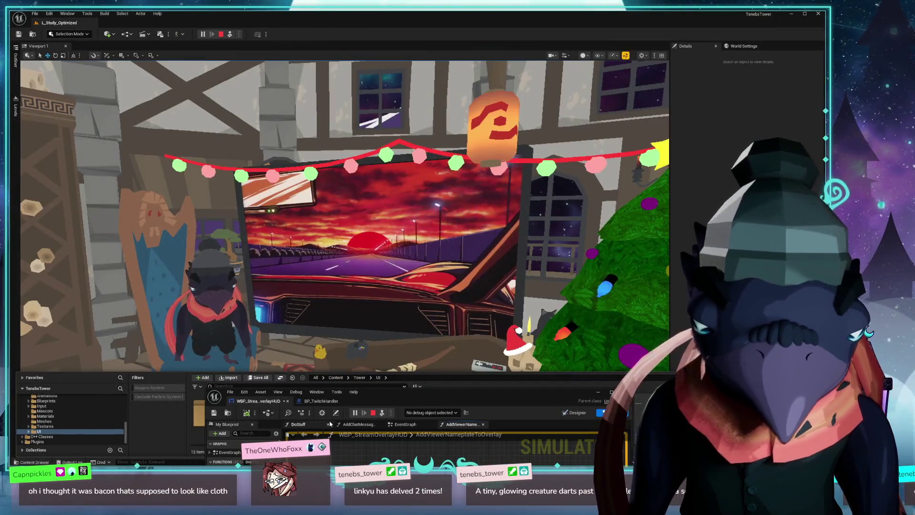
Step: Show the Tower folder's contents and enlarge the Content Browser panel
mouse_move(446, 391)
mouse_down()
mouse_move(487, 382)
mouse_move(565, 434)
mouse_up()
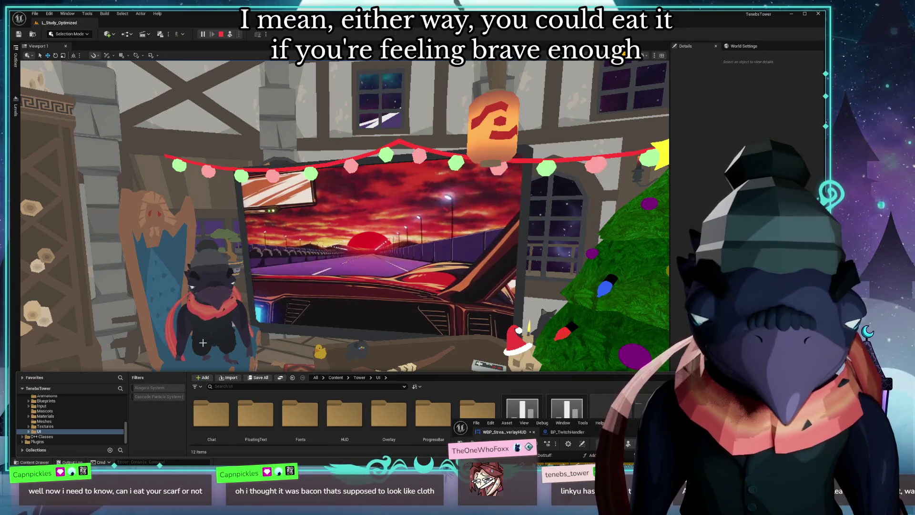
scroll(45, 426, up, 3)
click(40, 422)
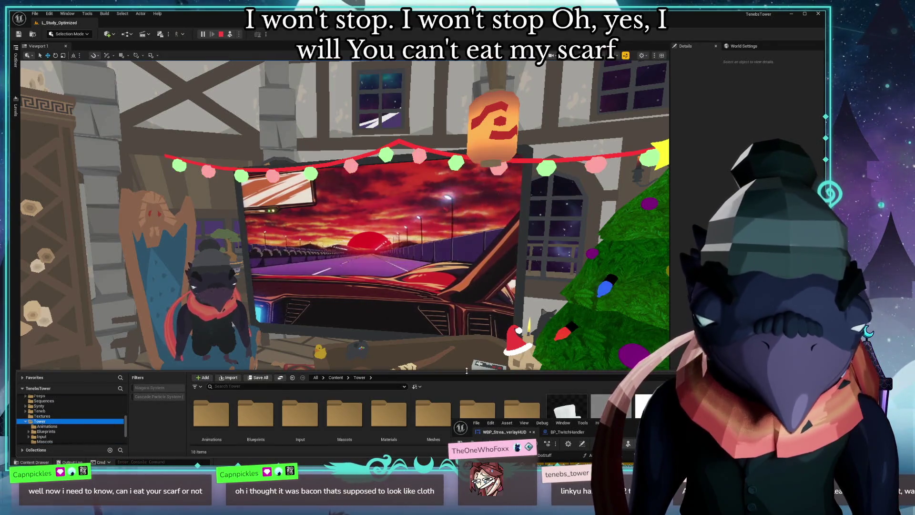
drag(475, 371, 475, 332)
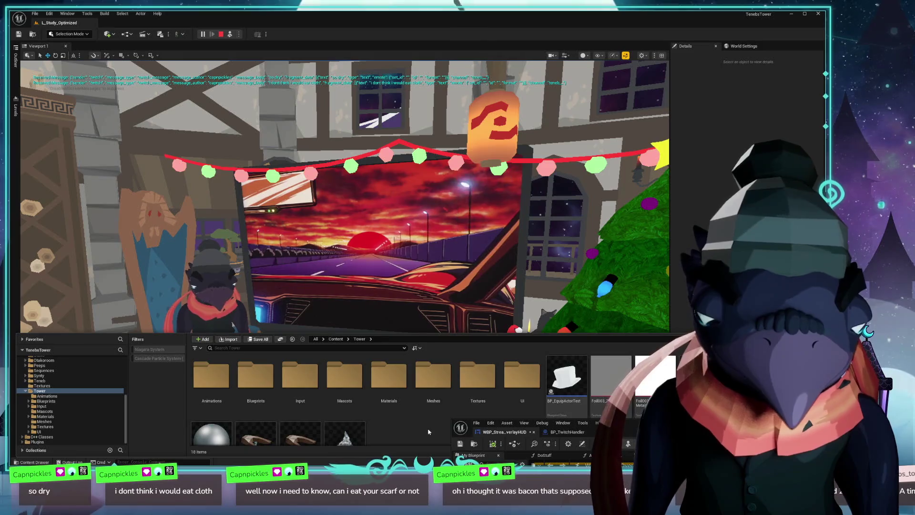
scroll(429, 431, down, 2)
scroll(415, 427, down, 1)
scroll(410, 424, up, 3)
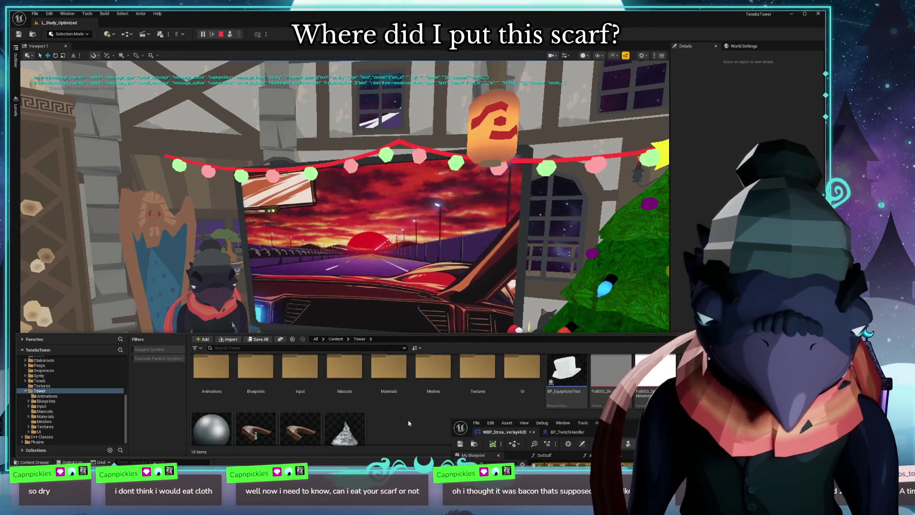
scroll(44, 386, up, 3)
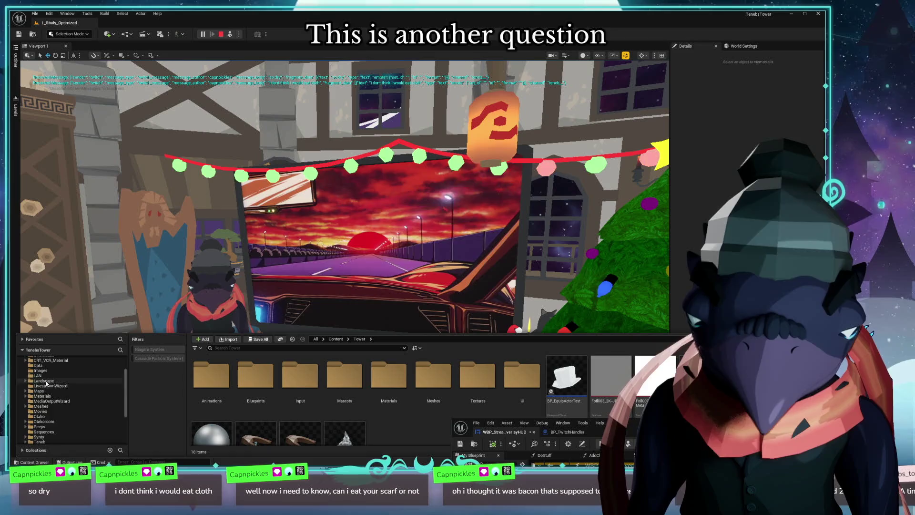
Step: Drill from Peeps through DarblitProductions and Ravenbacon into its StaticMeshes folder
click(46, 426)
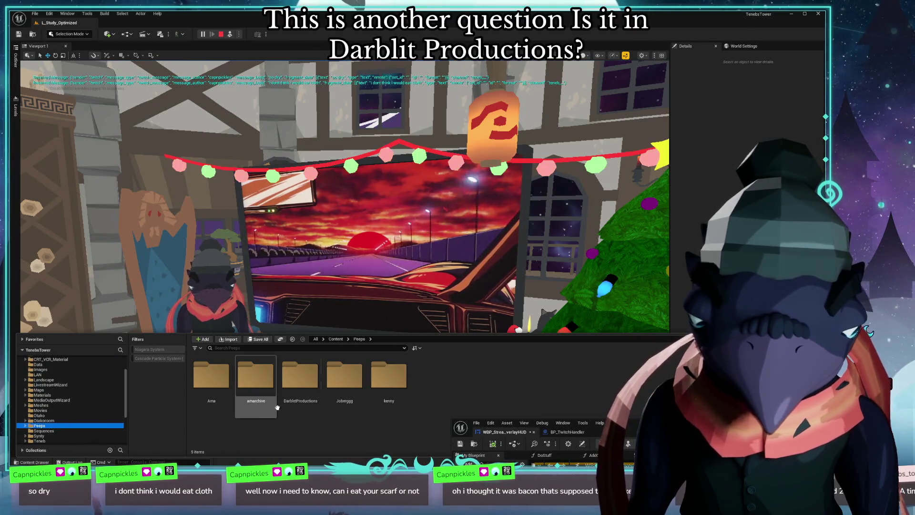
double_click(347, 376)
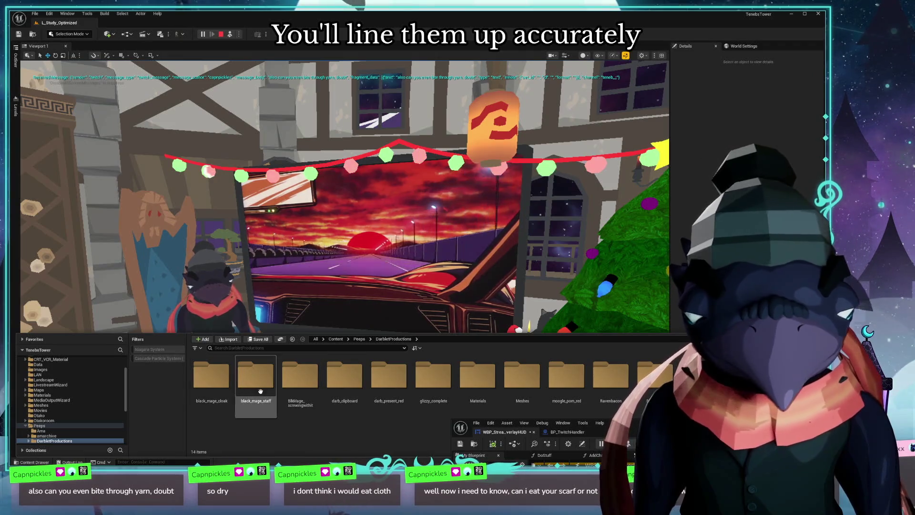
double_click(609, 379)
double_click(254, 379)
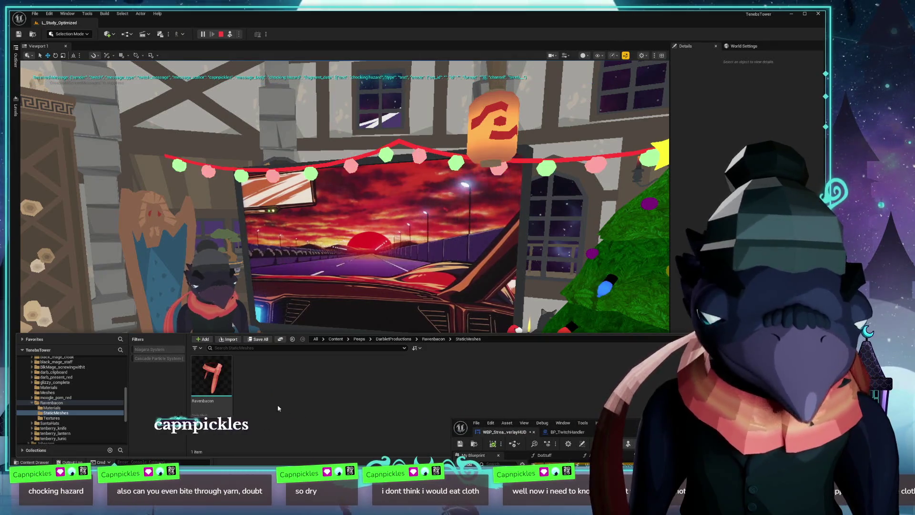
Step: Convert the Ravenbacon scarf static mesh to a skeletal mesh with default conversion options
click(211, 376)
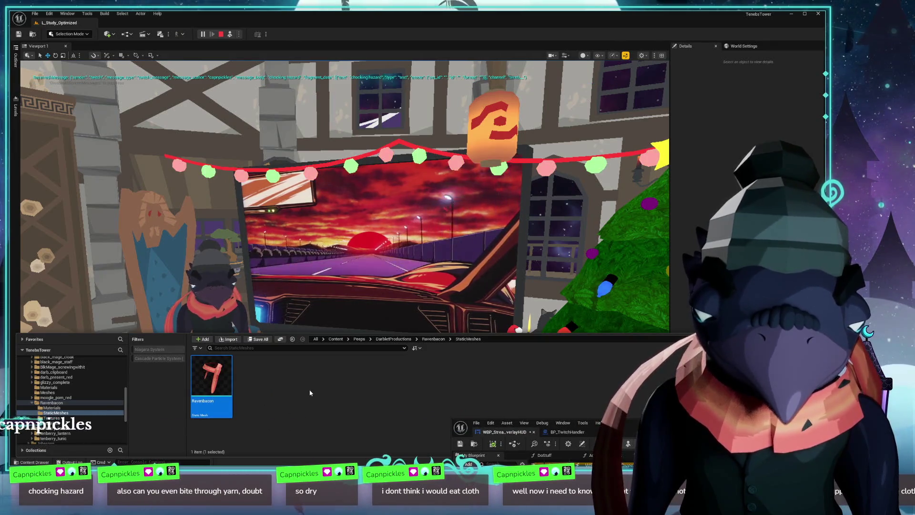
right_click(215, 372)
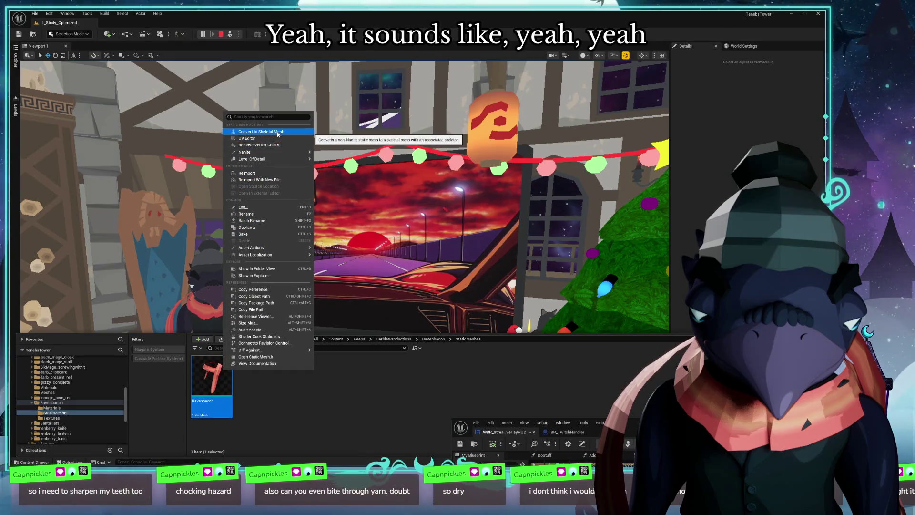
click(278, 133)
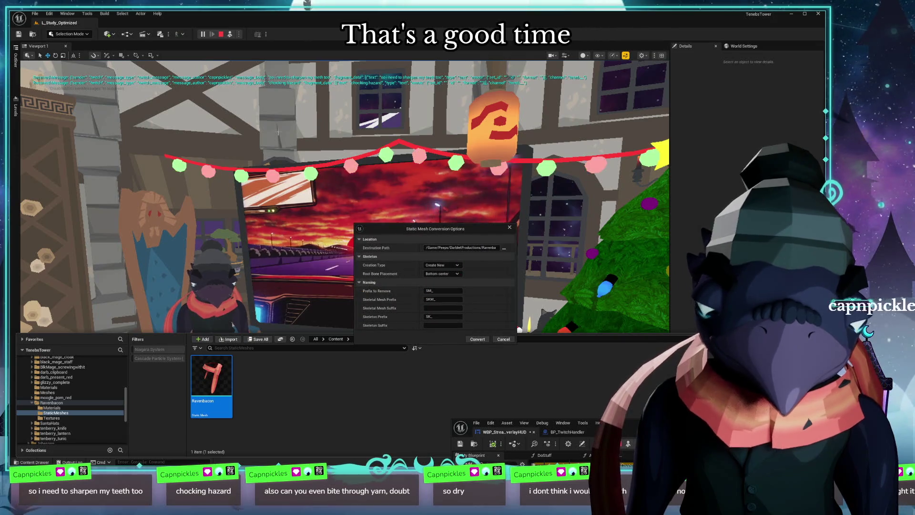
click(477, 339)
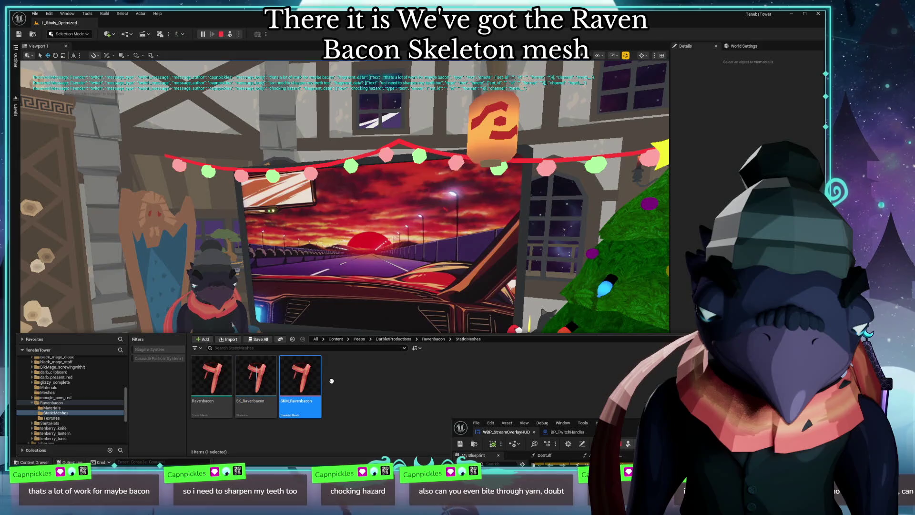
Step: Open SKM_Ravenbacon in its editor and orbit around the scarf from several angles
key(ctrl+space)
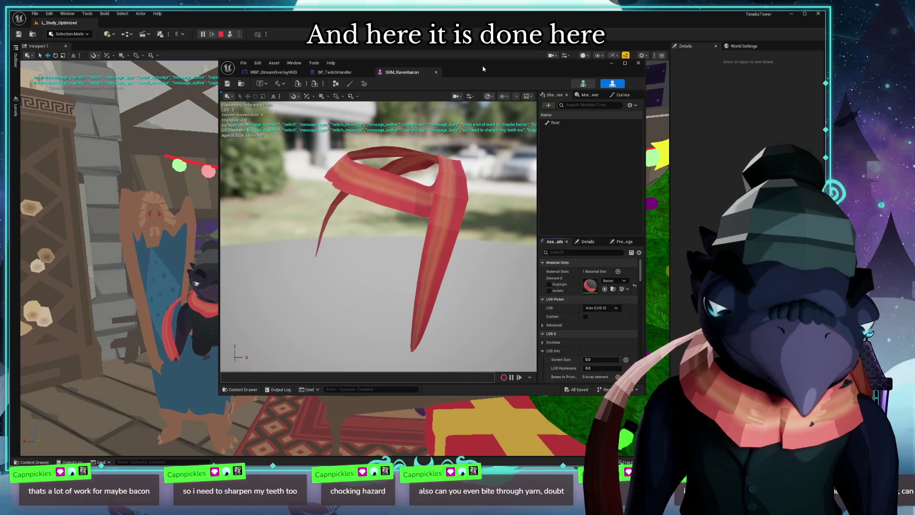
drag(529, 103, 512, 100)
mouse_move(400, 236)
mouse_down()
mouse_move(358, 251)
mouse_move(343, 214)
mouse_up()
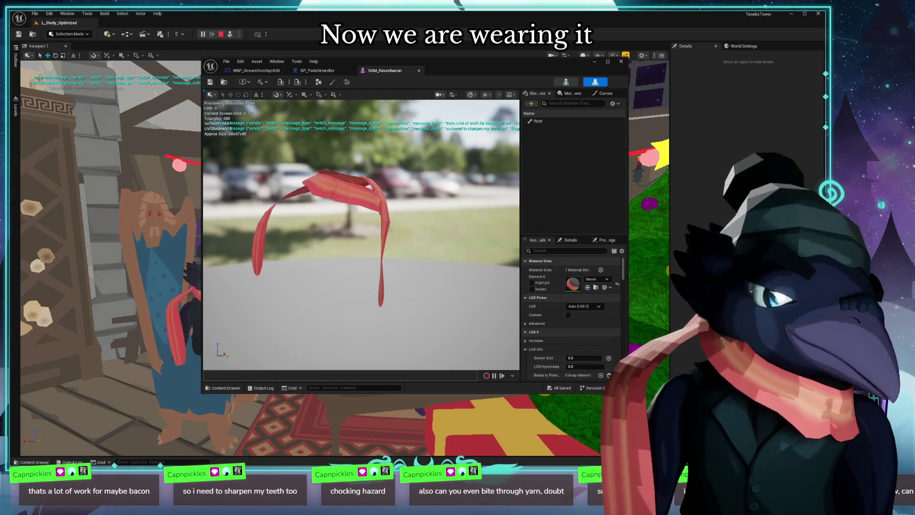
mouse_move(320, 217)
mouse_down()
mouse_move(358, 271)
mouse_move(329, 215)
mouse_move(372, 257)
mouse_move(364, 278)
mouse_up()
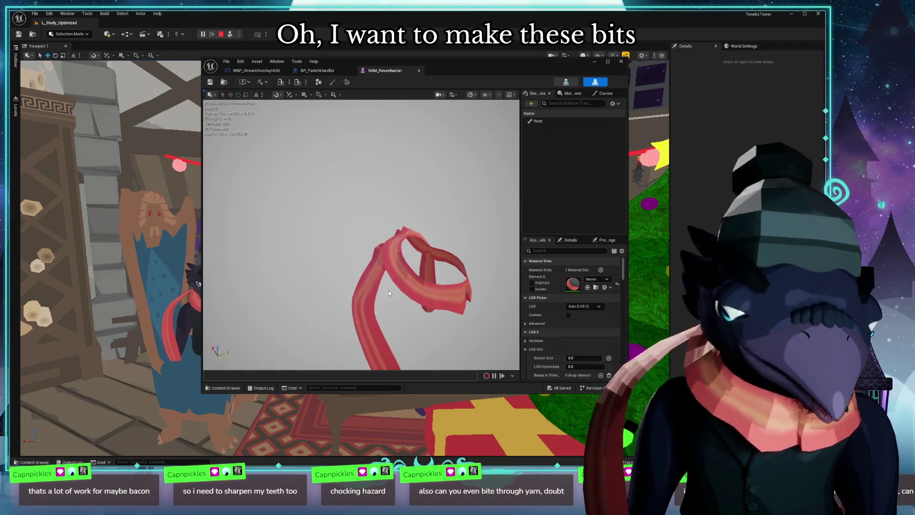
drag(440, 327, 465, 343)
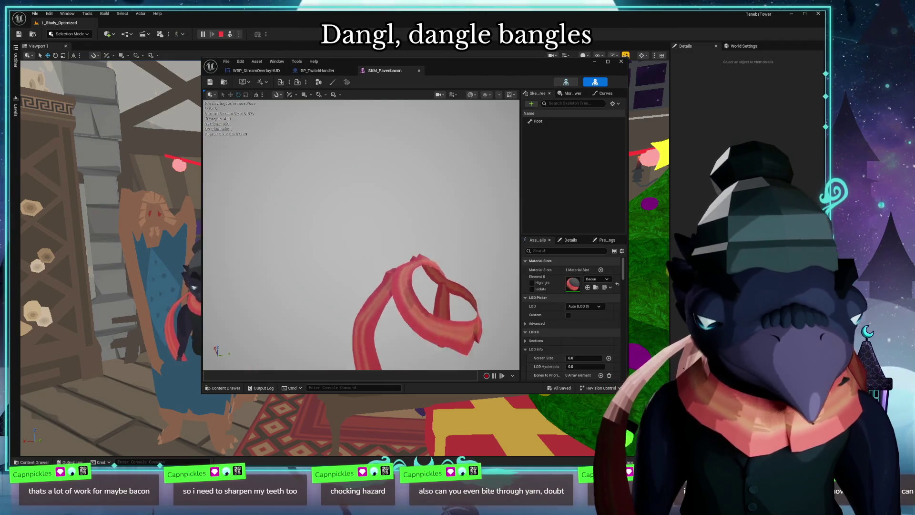
drag(357, 237, 400, 215)
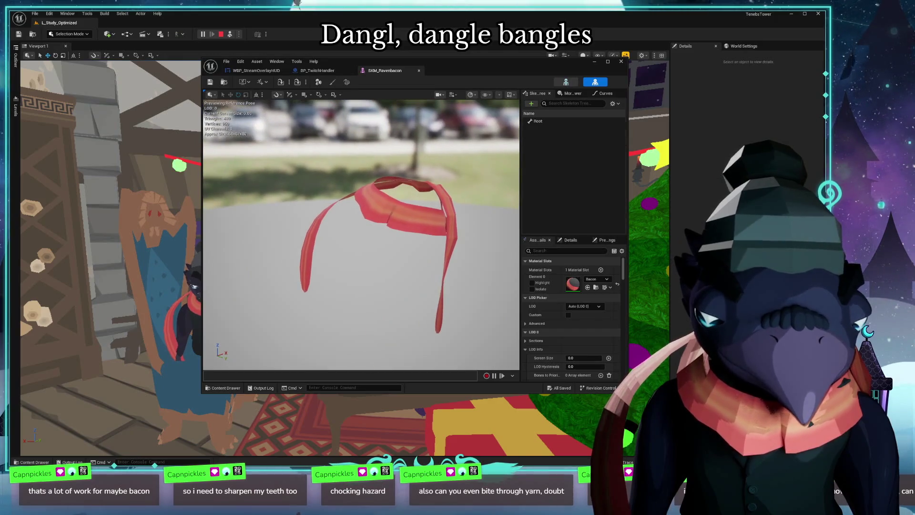
mouse_move(358, 237)
mouse_down()
mouse_move(401, 237)
mouse_move(314, 237)
mouse_up()
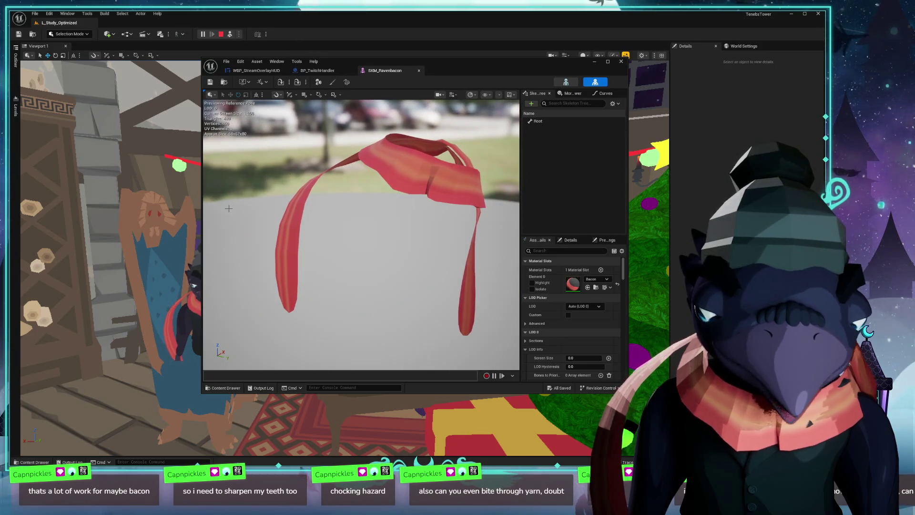
key(alt+Tab)
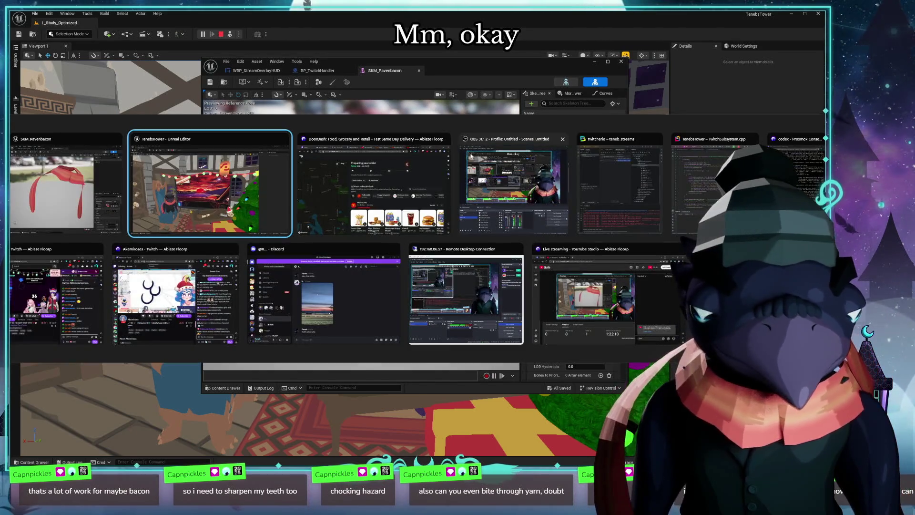
Step: Cycle through the open windows, then switch to the Floorp browser
key(Tab)
key(Tab)
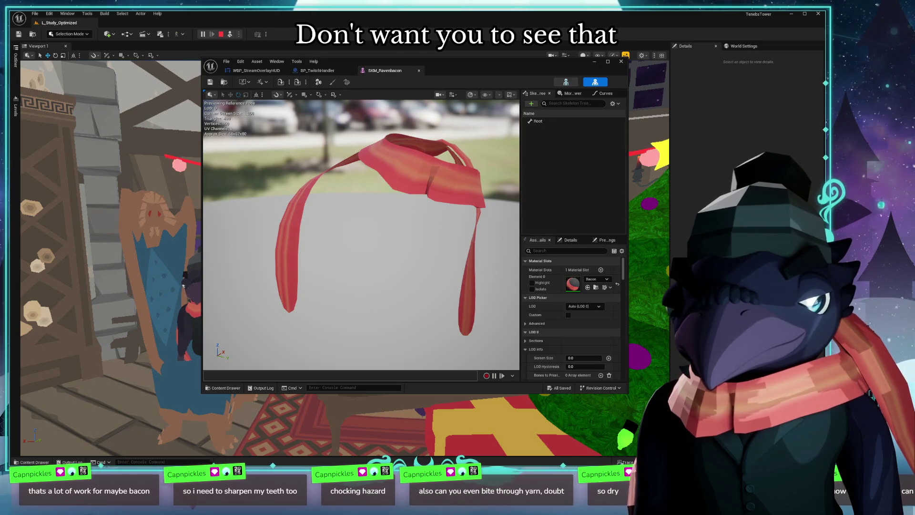
key(alt+Tab)
key(Tab)
key(Tab)
key(Tab)
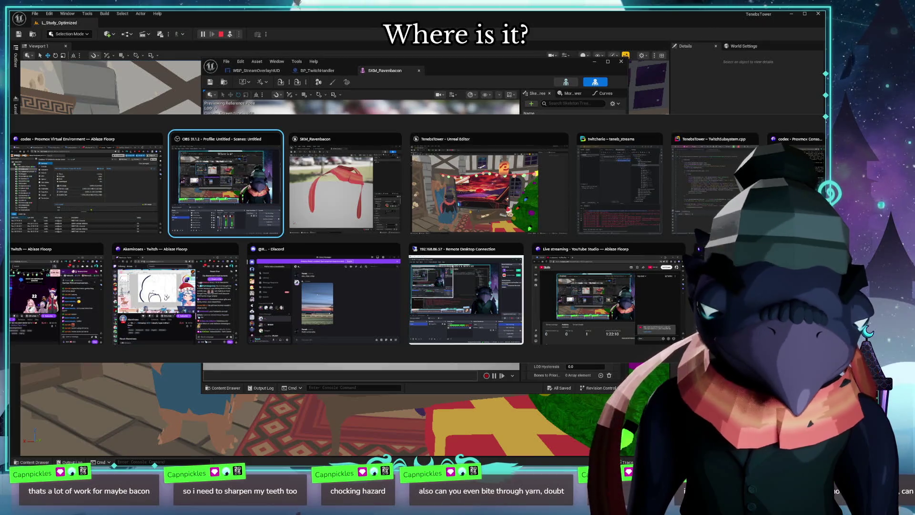
key(Escape)
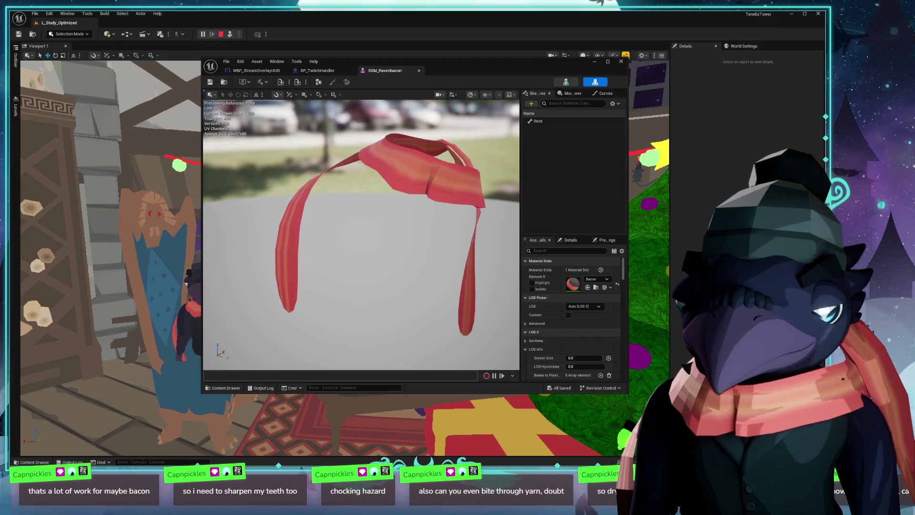
key(super+2)
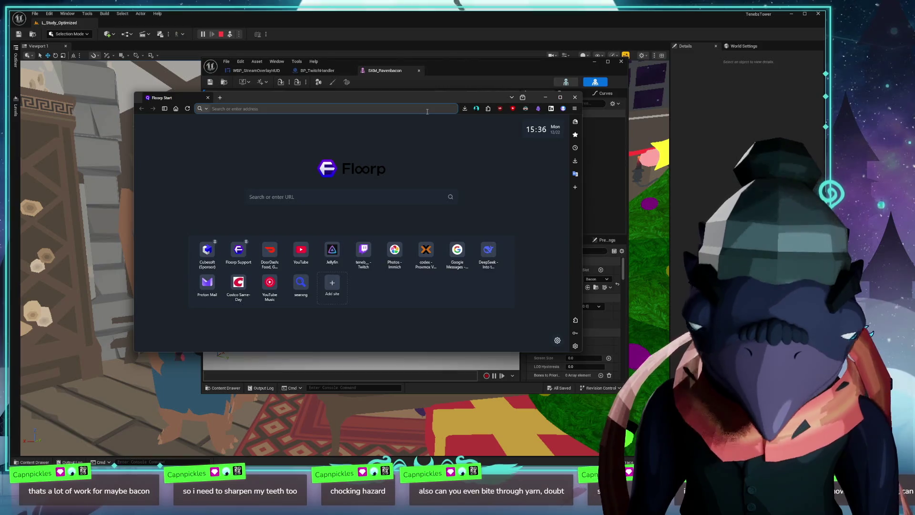
text(unreal cloth)
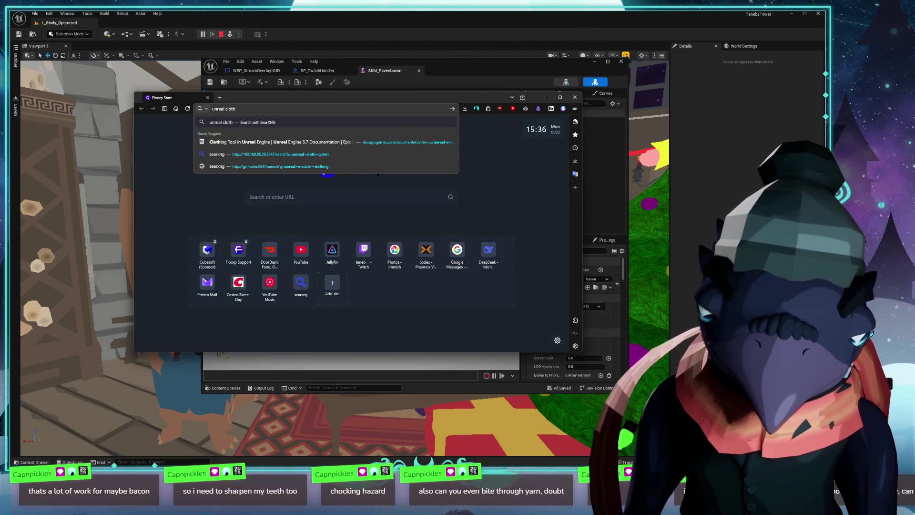
Step: Load the Unreal Engine Clothing Tool documentation and view its workflow diagram at full size
key(Down)
key(Return)
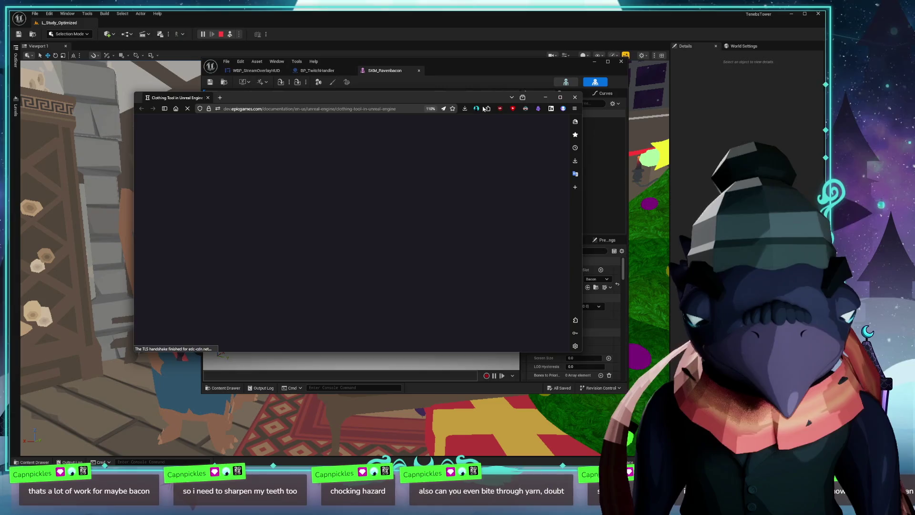
drag(443, 97, 310, 37)
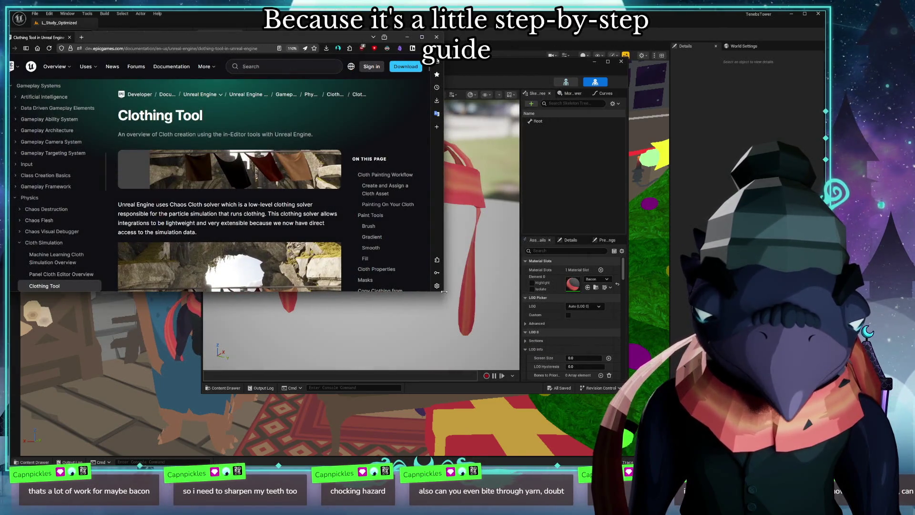
drag(443, 291, 454, 418)
scroll(286, 279, down, 5)
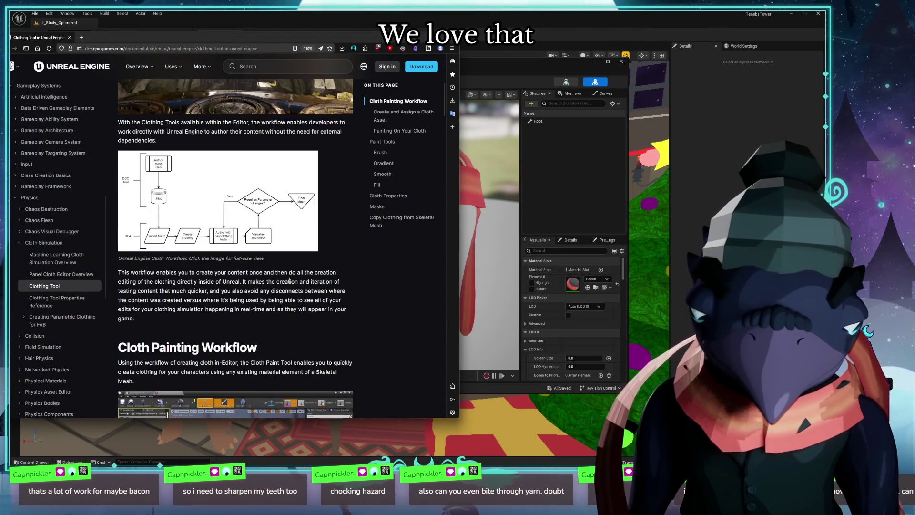
click(163, 174)
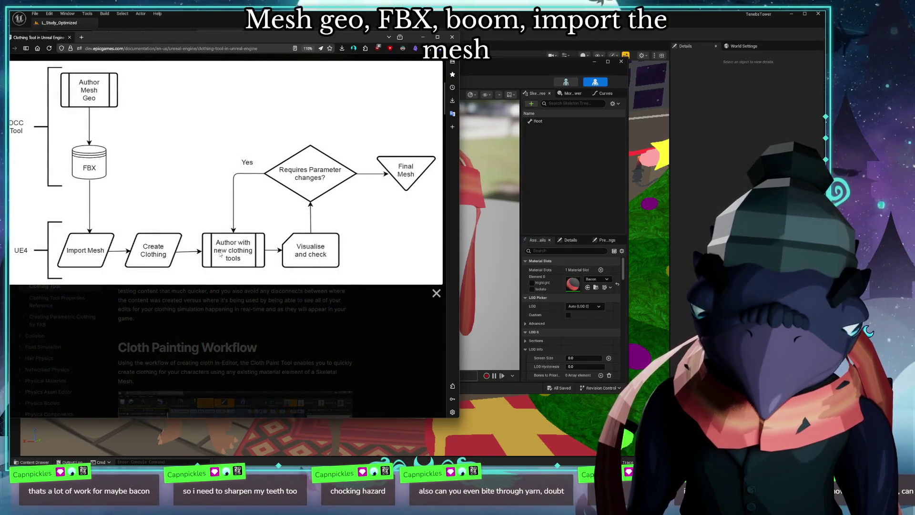
click(403, 326)
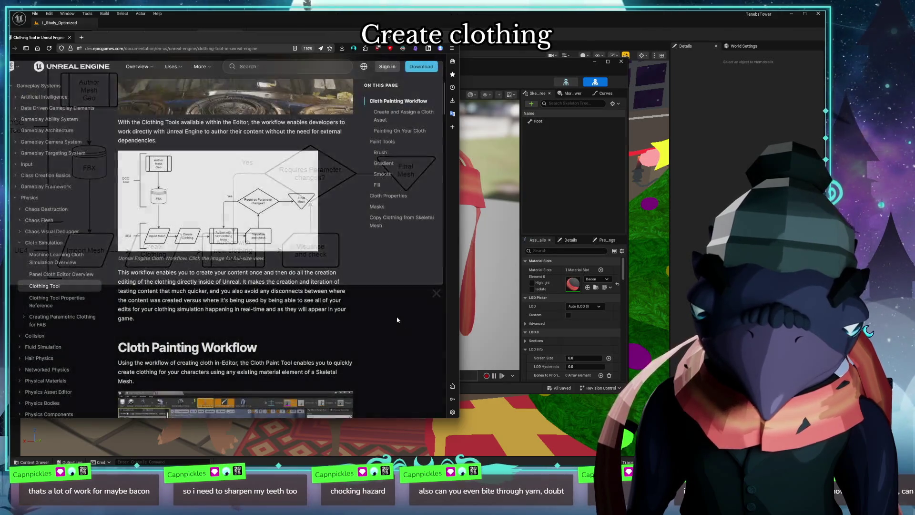
scroll(349, 286, down, 5)
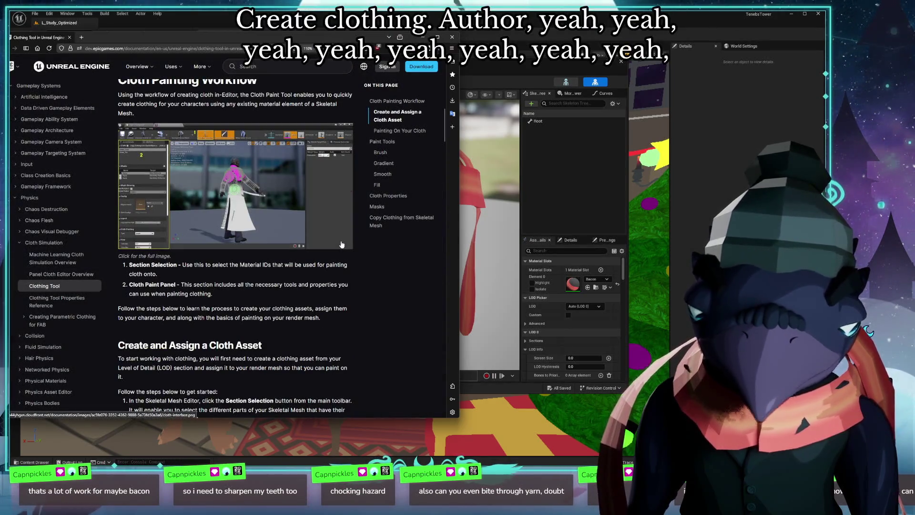
scroll(342, 245, up, 4)
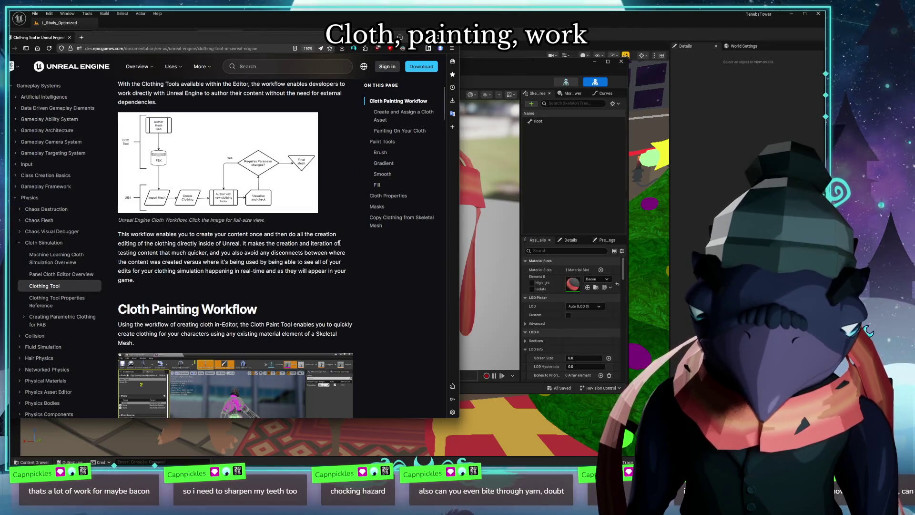
scroll(340, 245, down, 5)
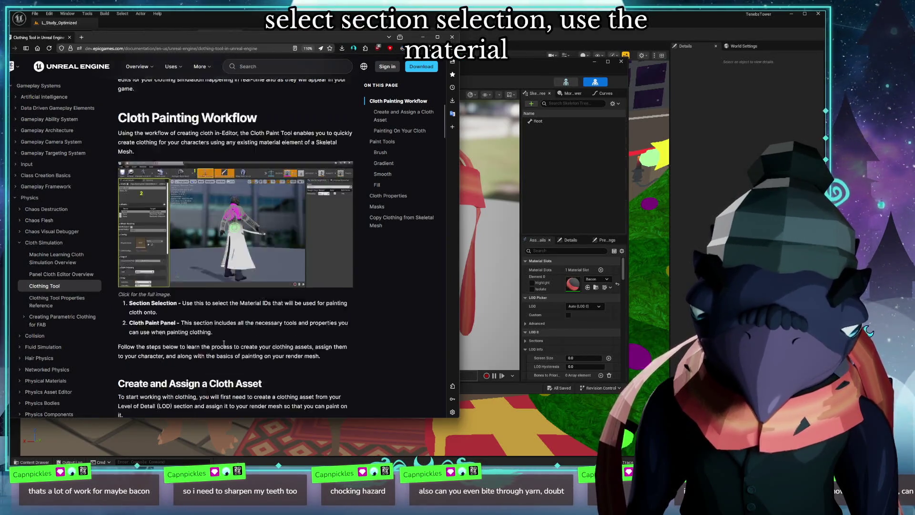
scroll(224, 344, down, 3)
scroll(188, 318, down, 3)
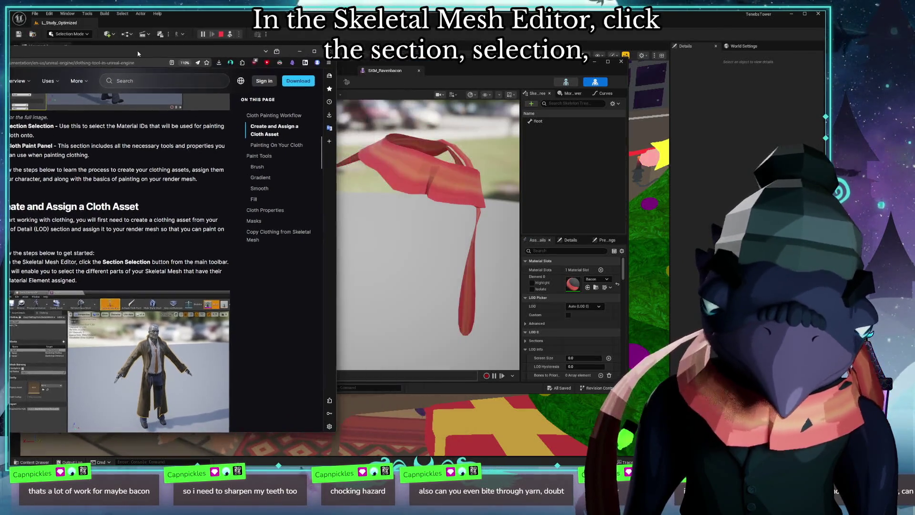
Step: Place the documentation on the left and the SKM_Ravenbacon editor on the right, sized to fit together
click(519, 65)
drag(519, 65, 605, 75)
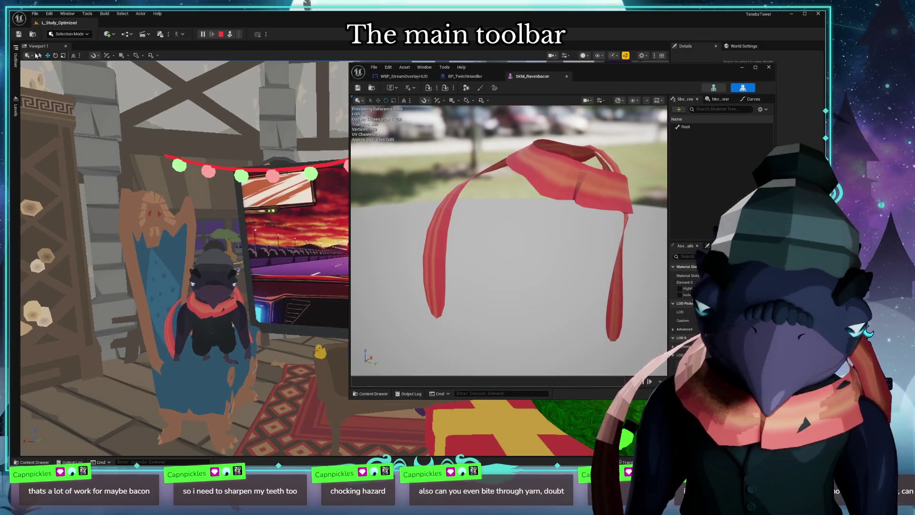
click(53, 47)
drag(54, 46, 10, 44)
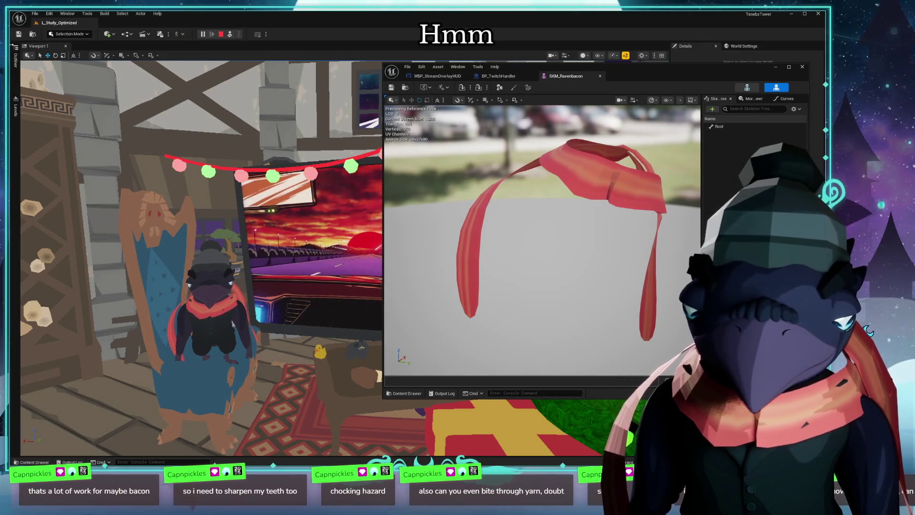
key(alt+Tab)
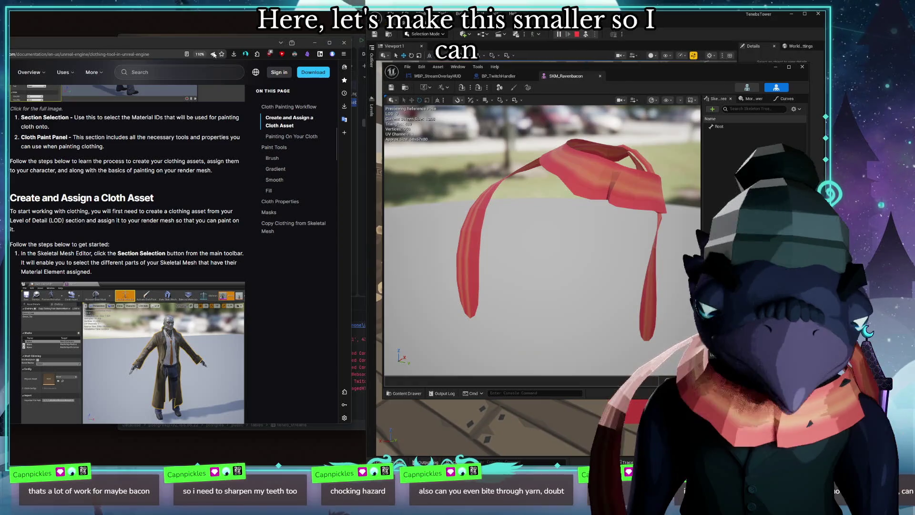
drag(362, 77, 433, 79)
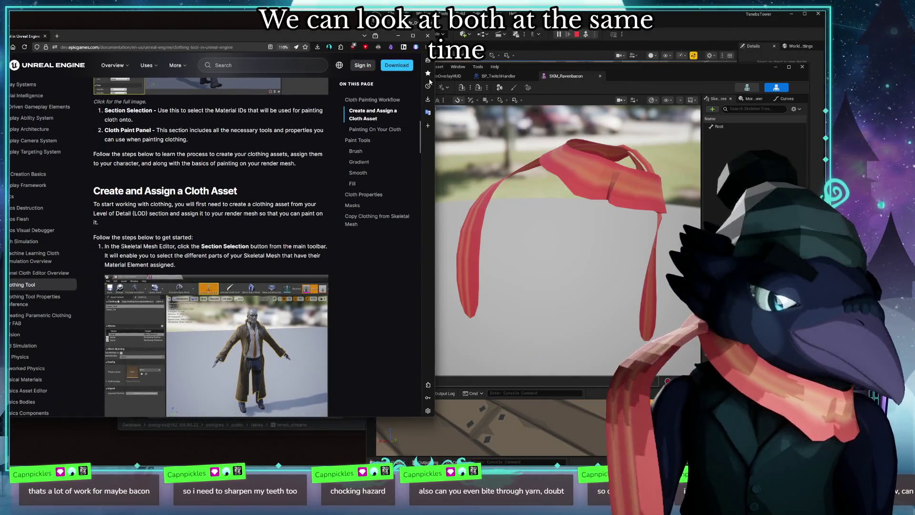
drag(432, 140, 383, 140)
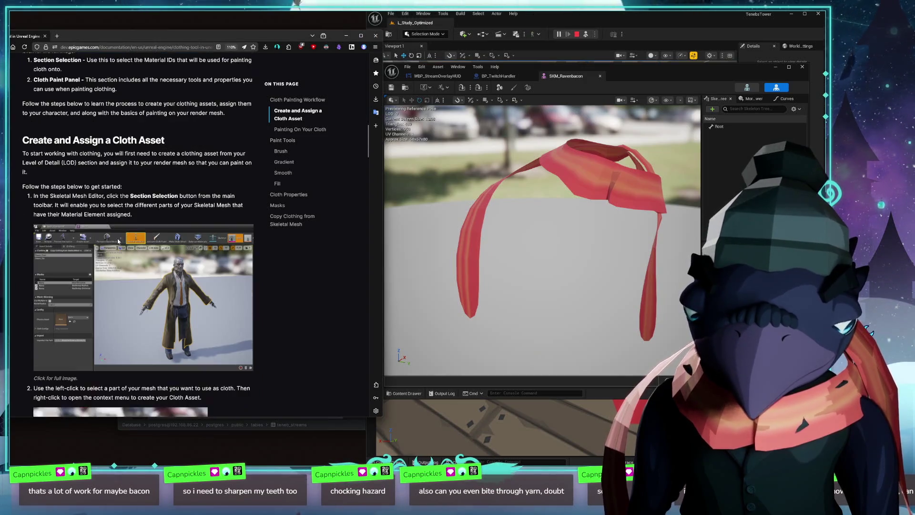
scroll(46, 244, down, 1)
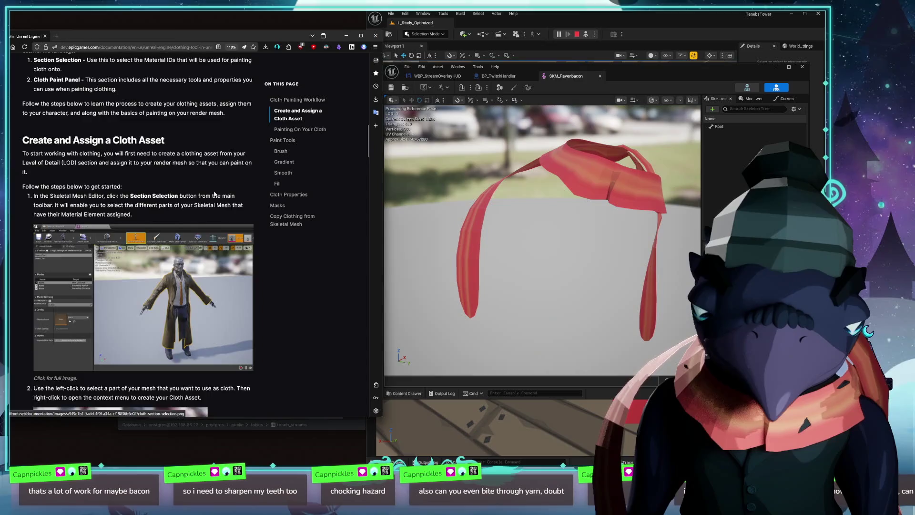
scroll(214, 195, up, 5)
scroll(220, 203, up, 5)
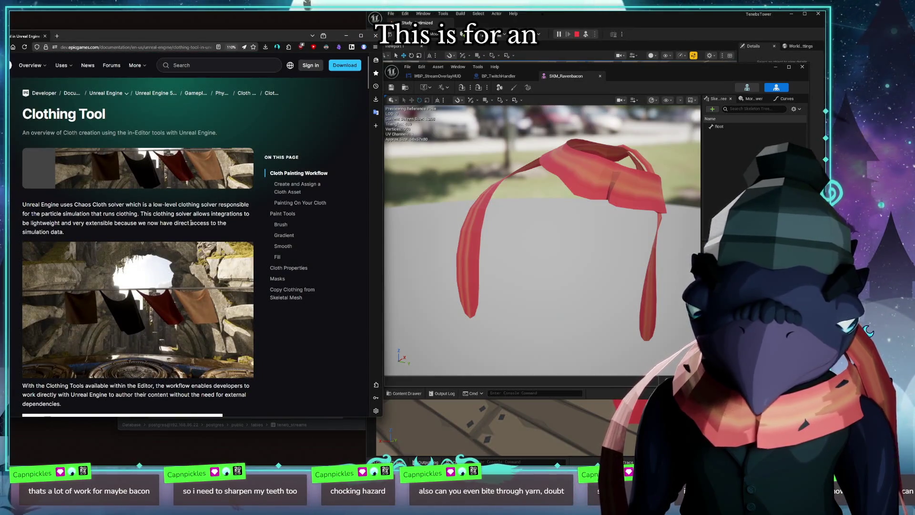
scroll(190, 223, down, 5)
scroll(194, 225, down, 4)
scroll(196, 229, down, 4)
scroll(201, 233, down, 2)
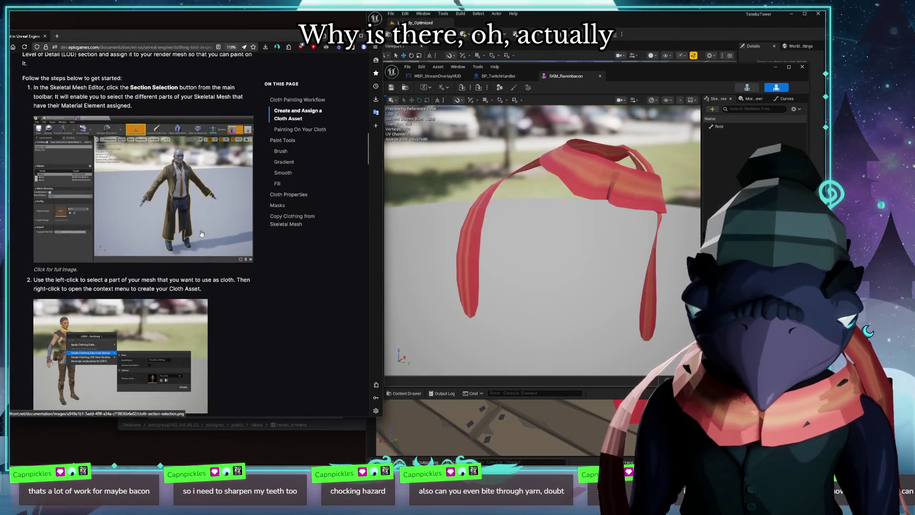
click(592, 77)
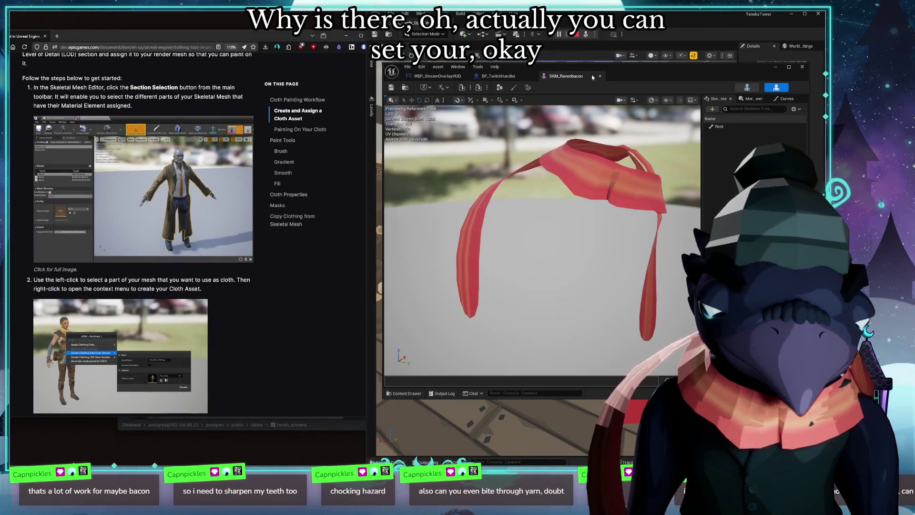
click(515, 88)
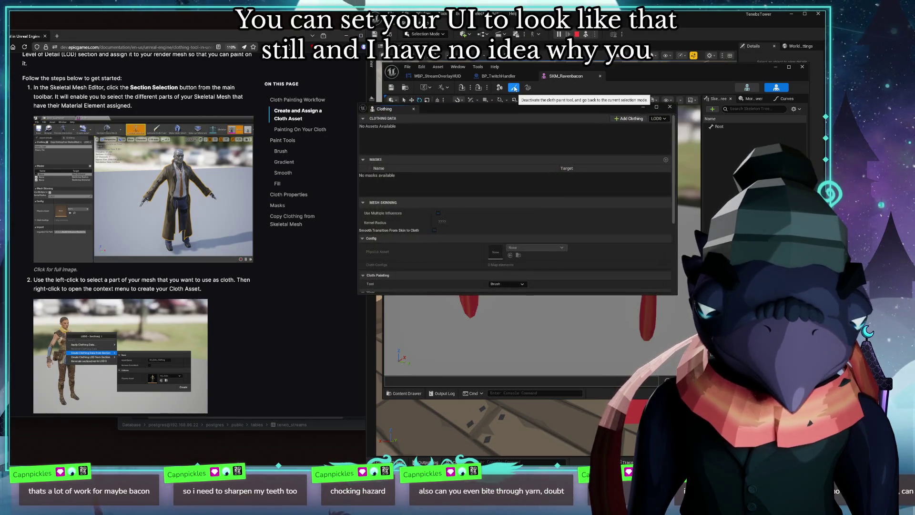
click(669, 107)
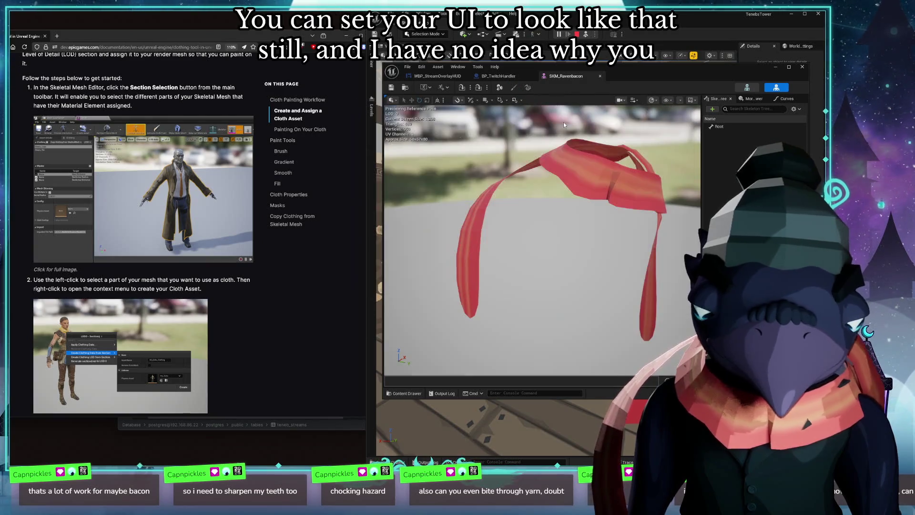
click(171, 164)
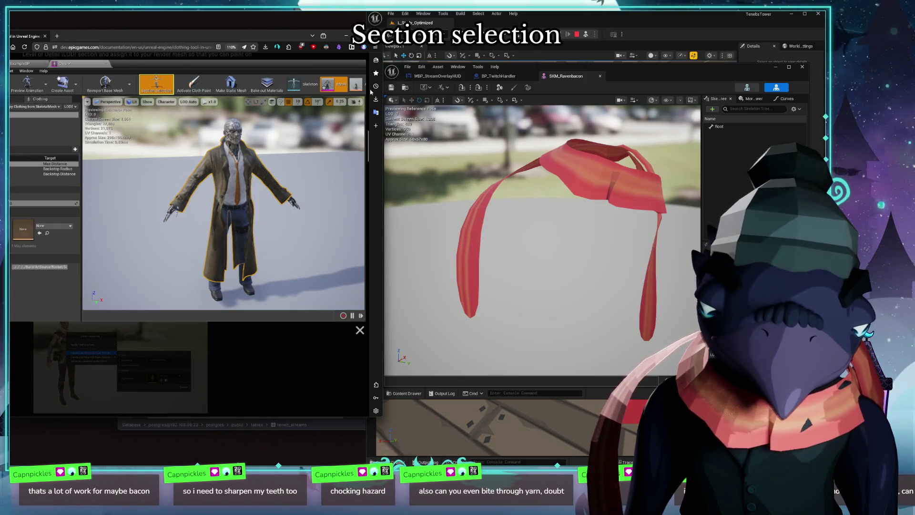
key(Escape)
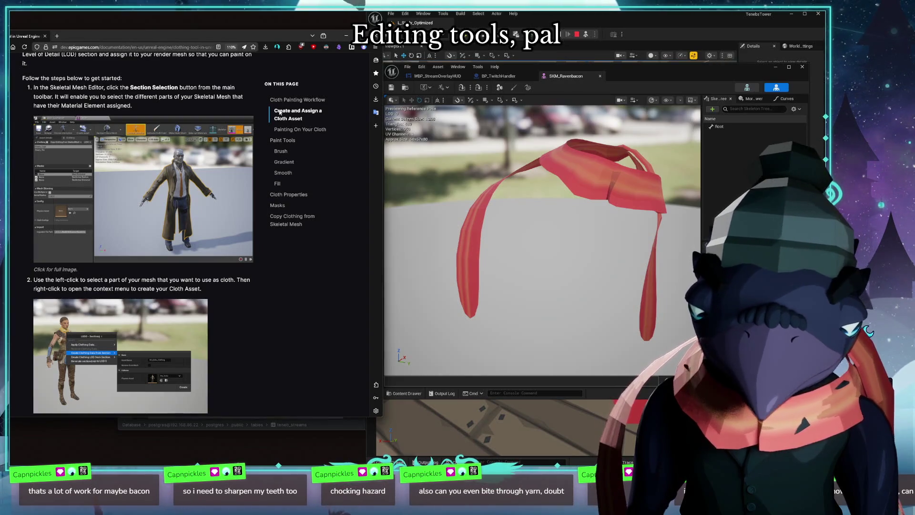
click(60, 144)
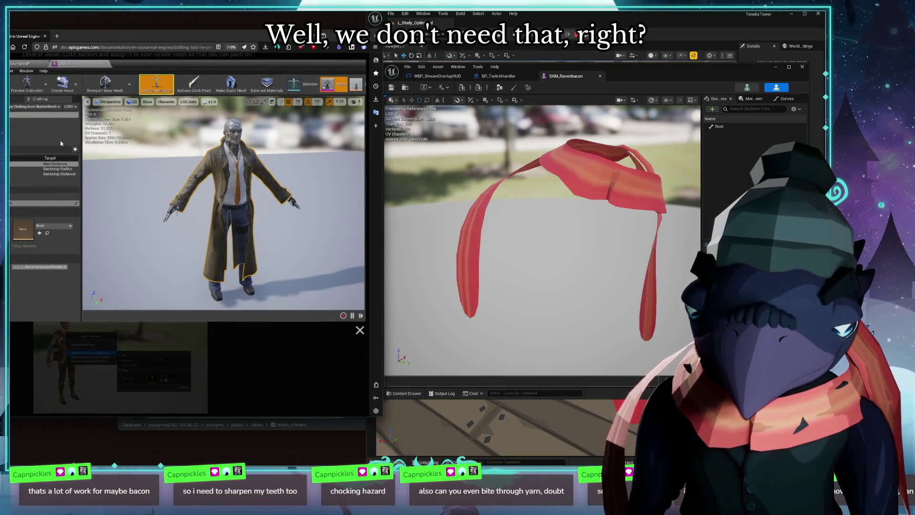
Step: Show the Morph Target Previewer and search the Window and Asset menus for Section Selection without choosing anything
key(Escape)
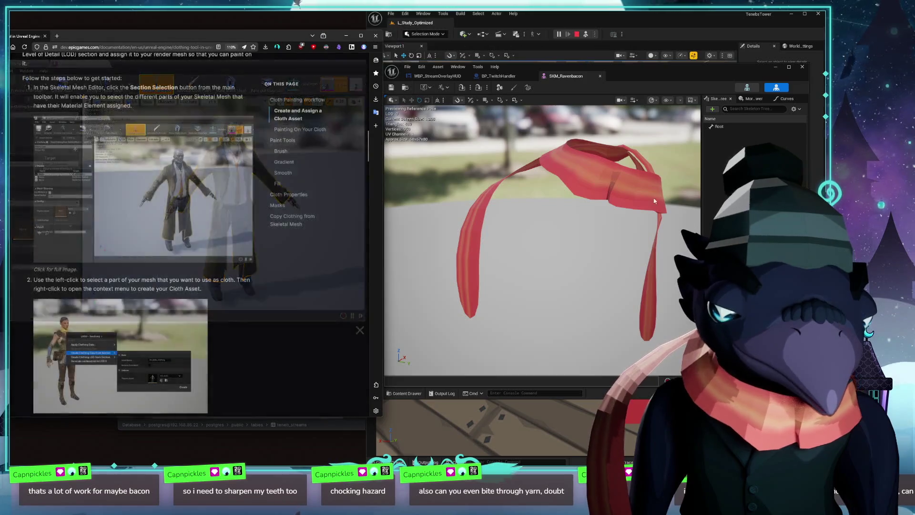
click(757, 99)
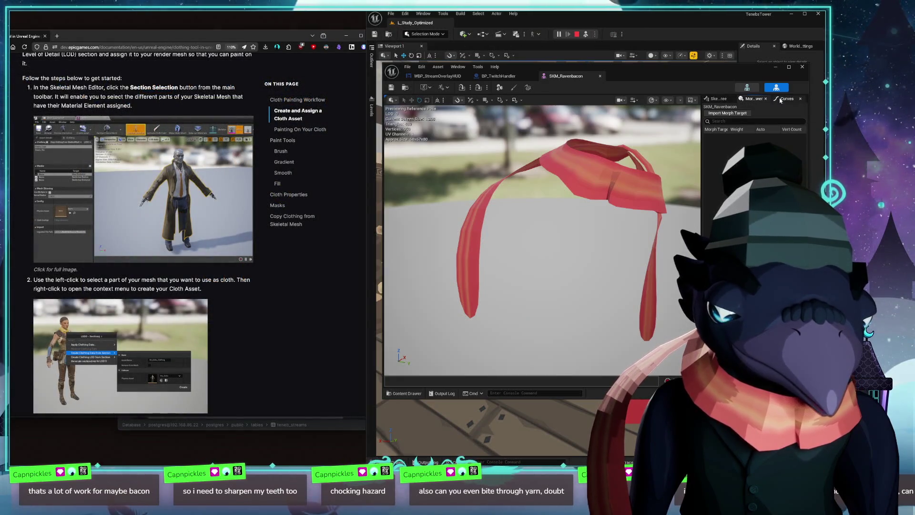
click(459, 67)
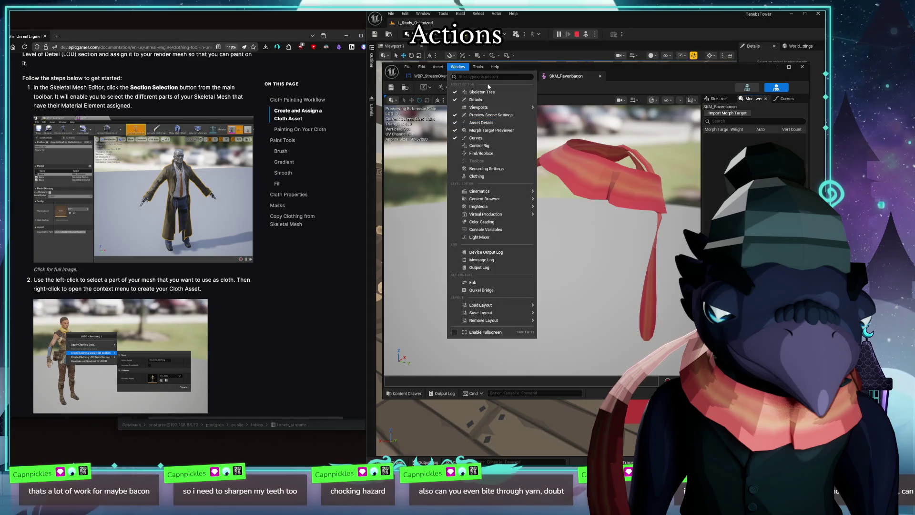
text(sect)
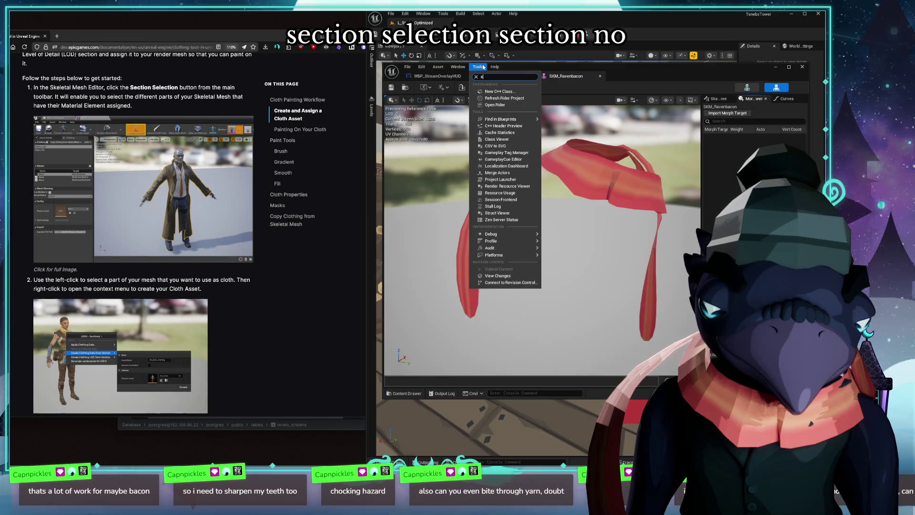
key(Escape)
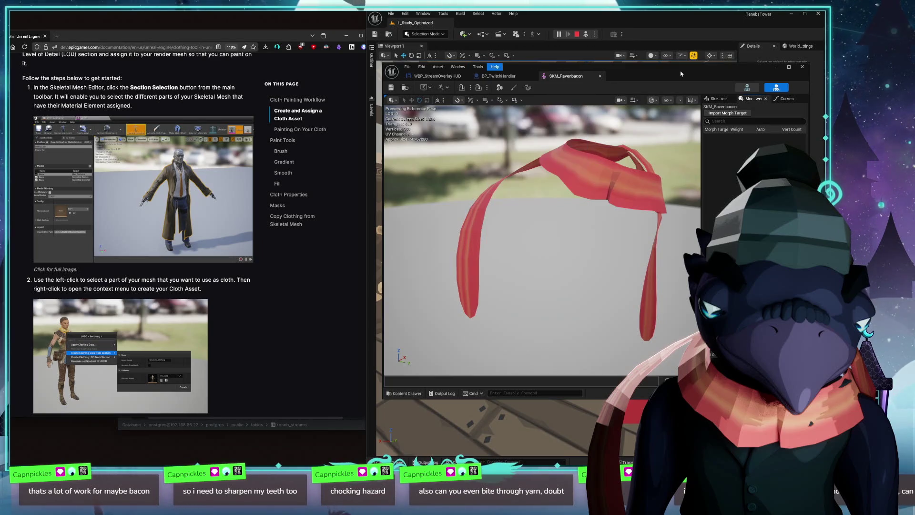
click(438, 66)
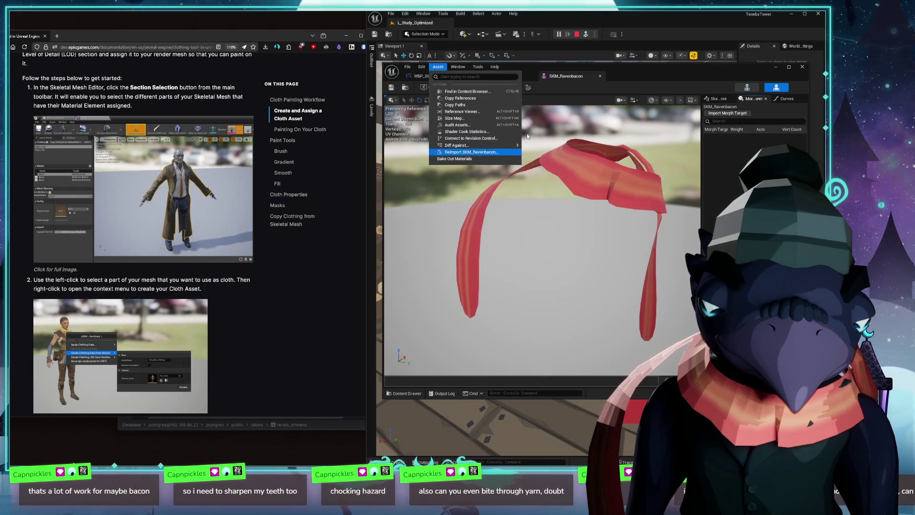
key(Escape)
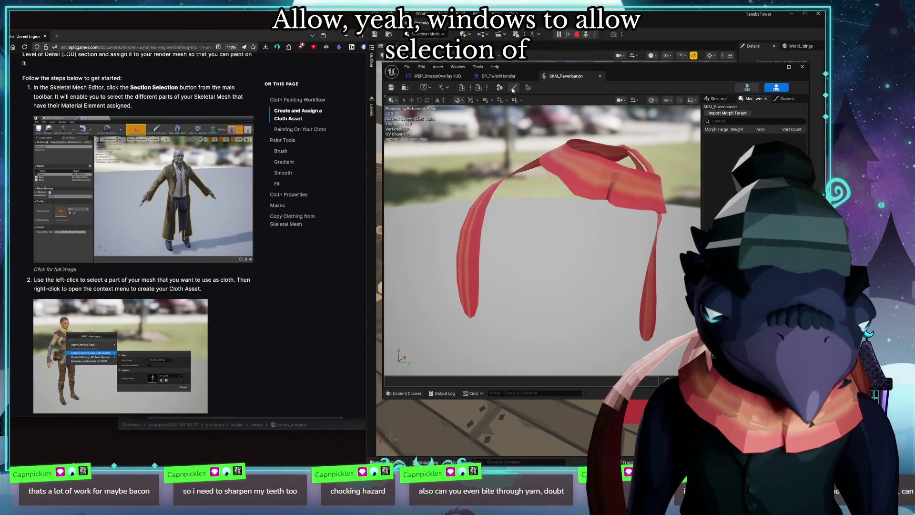
Step: Re-enable cloth paint, drag the Clothing window down-right off the scarf, and view the guide illustration enlarged
click(512, 88)
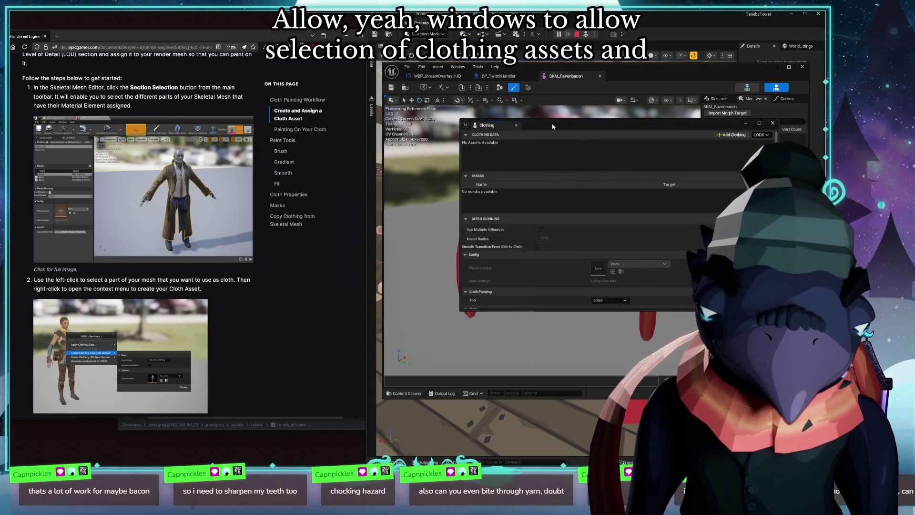
mouse_move(430, 115)
mouse_down()
mouse_move(527, 133)
mouse_move(516, 264)
mouse_up()
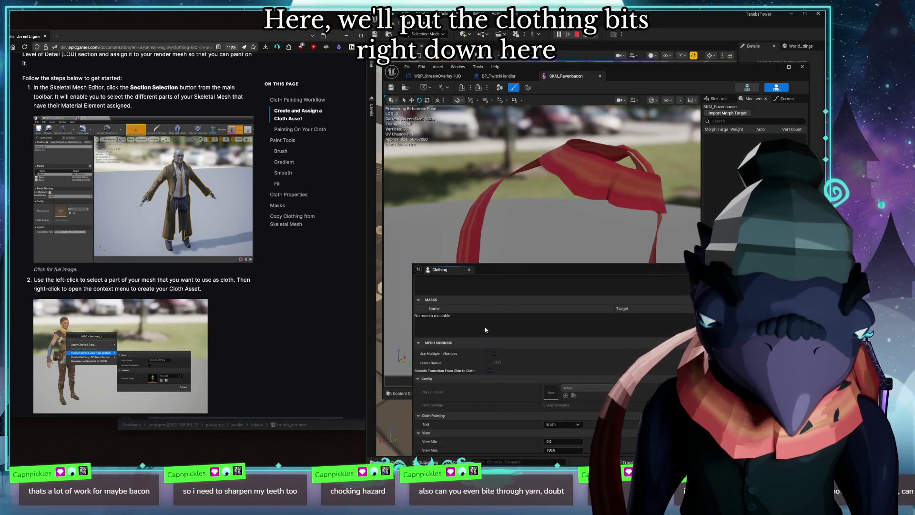
scroll(509, 335, down, 3)
scroll(509, 335, down, 3)
scroll(509, 335, down, 2)
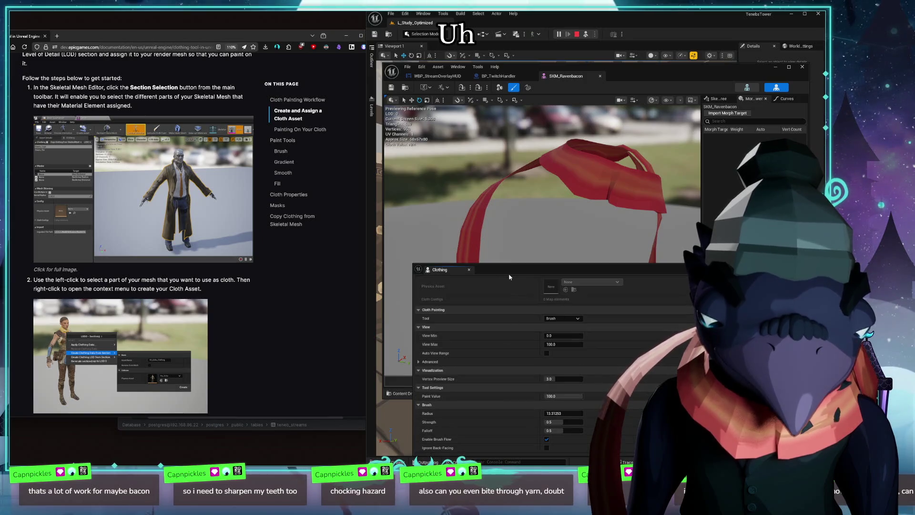
scroll(509, 335, up, 5)
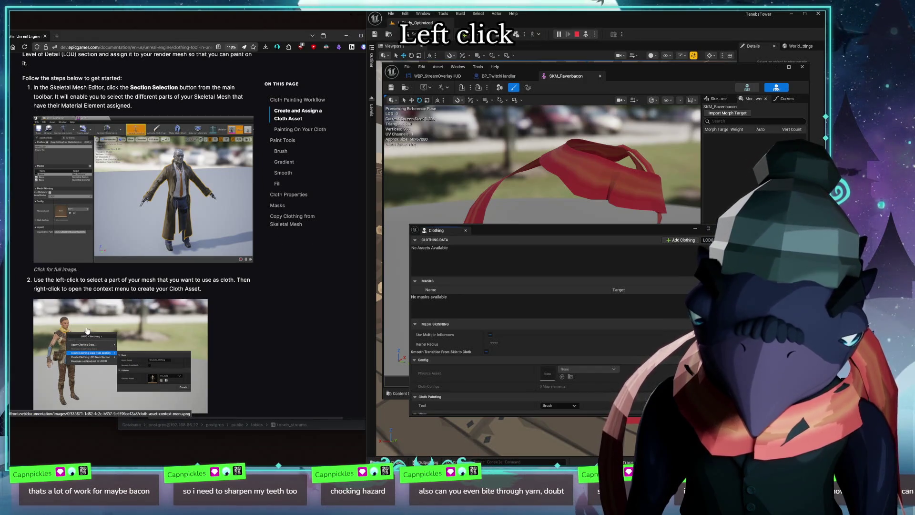
key(alt+Tab)
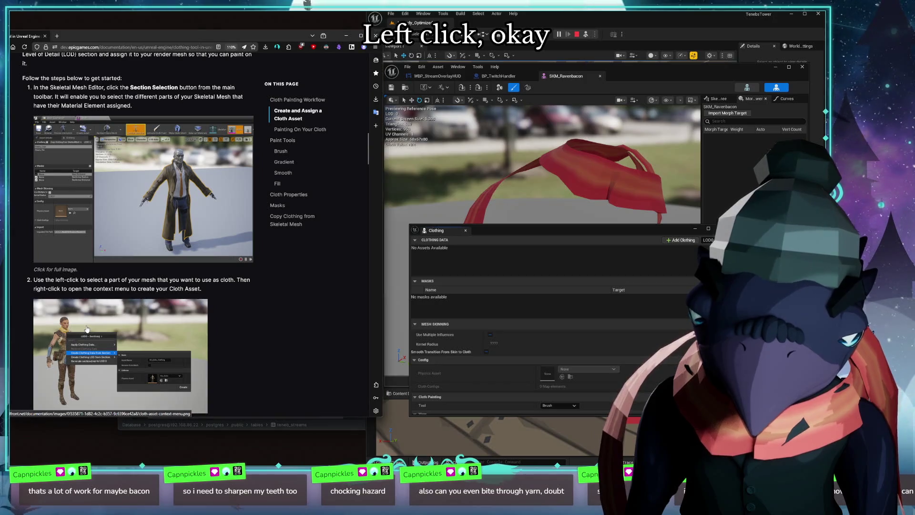
click(87, 327)
click(279, 339)
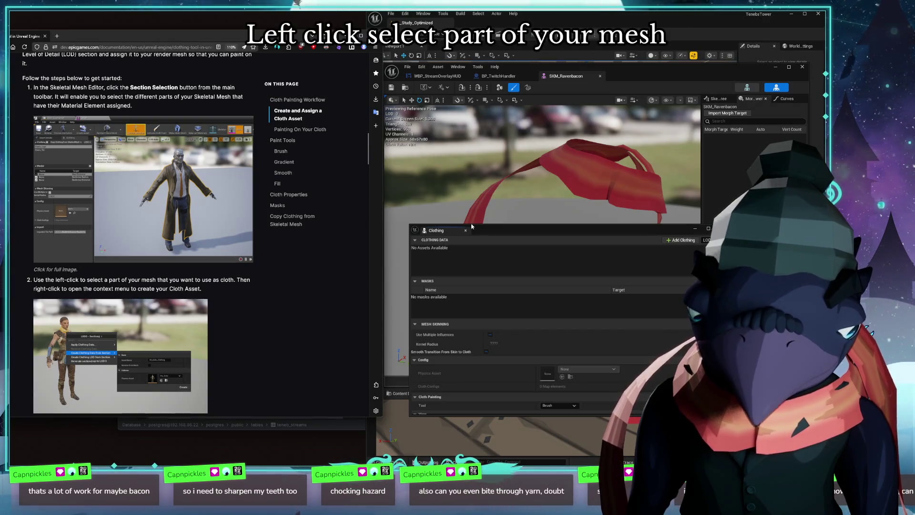
Step: Enter Modeling mode, browse the Skeleton, Skin and Mesh tool tabs, and dock the Clothing tab under the viewport
click(499, 87)
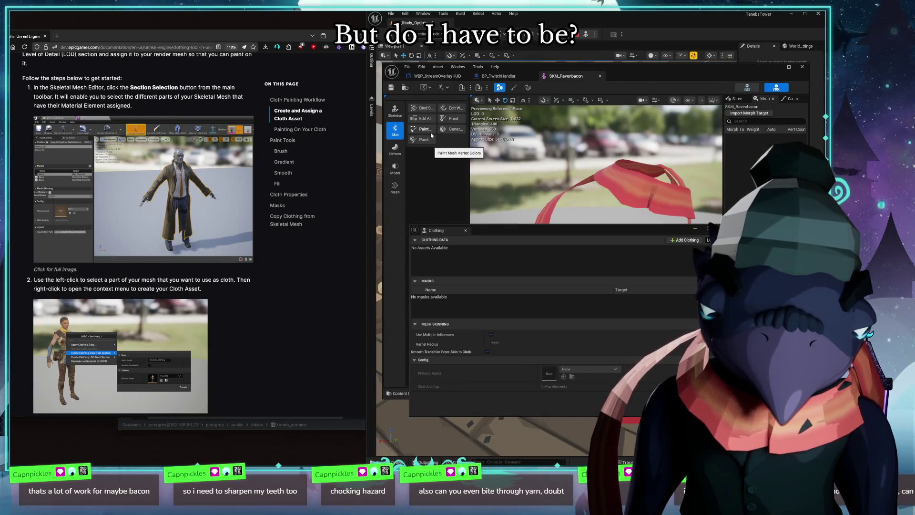
click(395, 111)
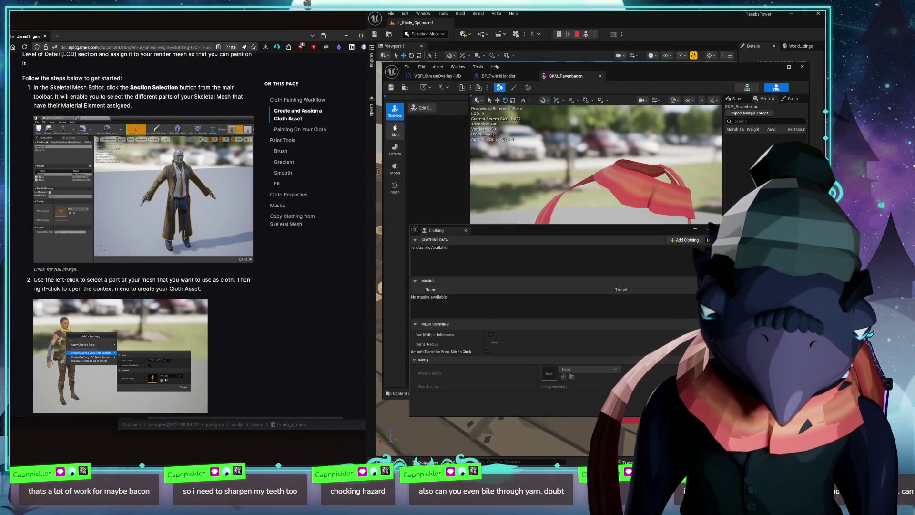
click(395, 130)
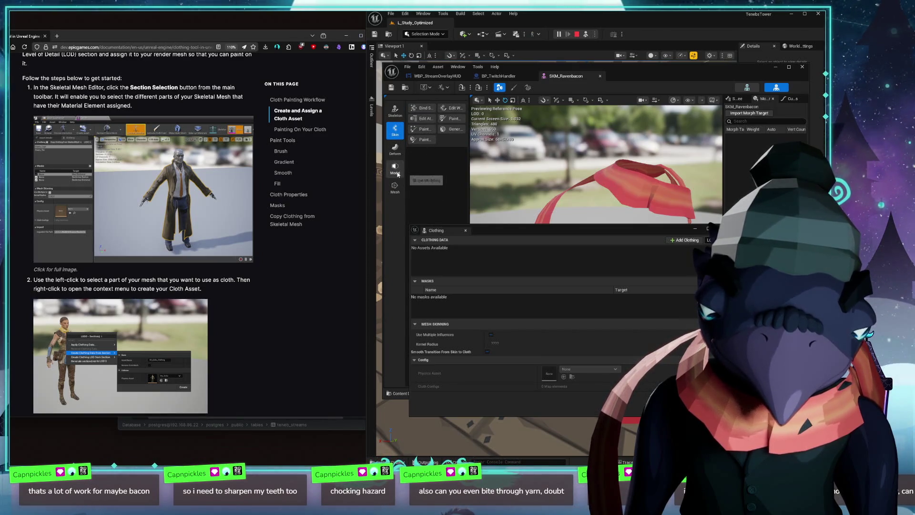
click(394, 187)
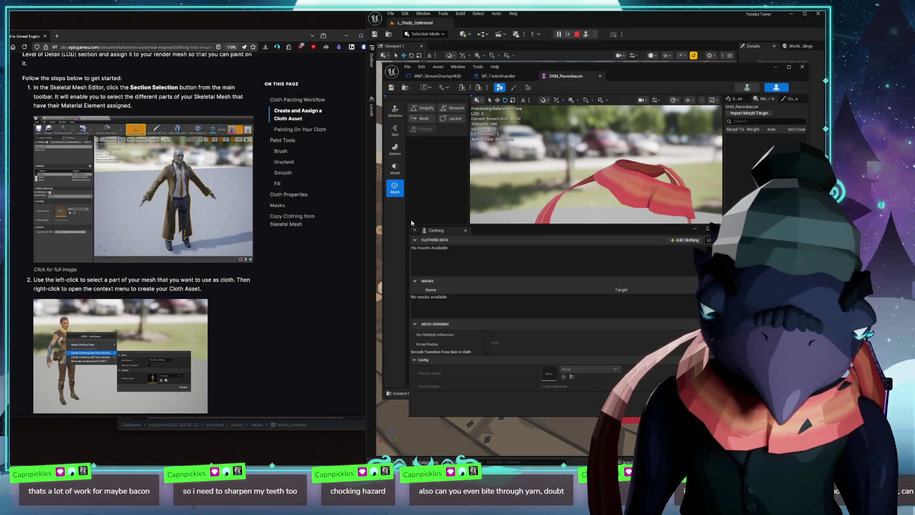
drag(430, 229, 500, 286)
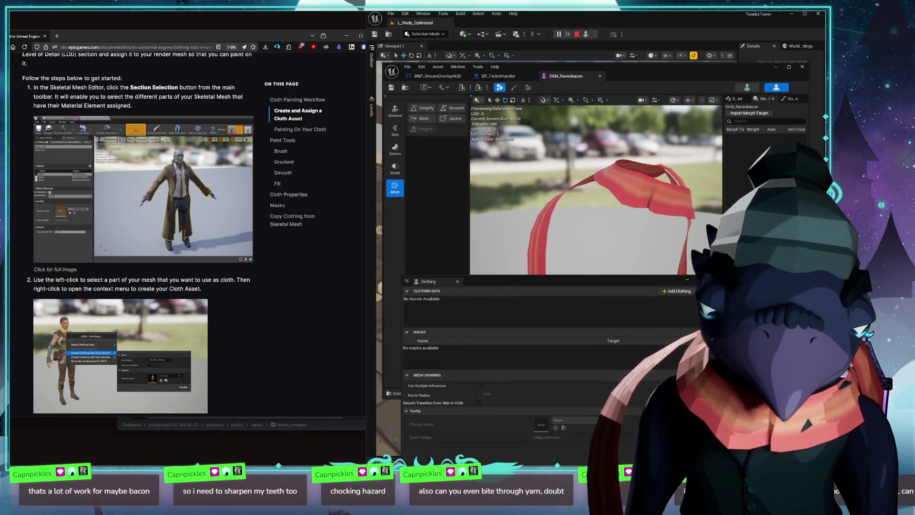
scroll(572, 186, down, 3)
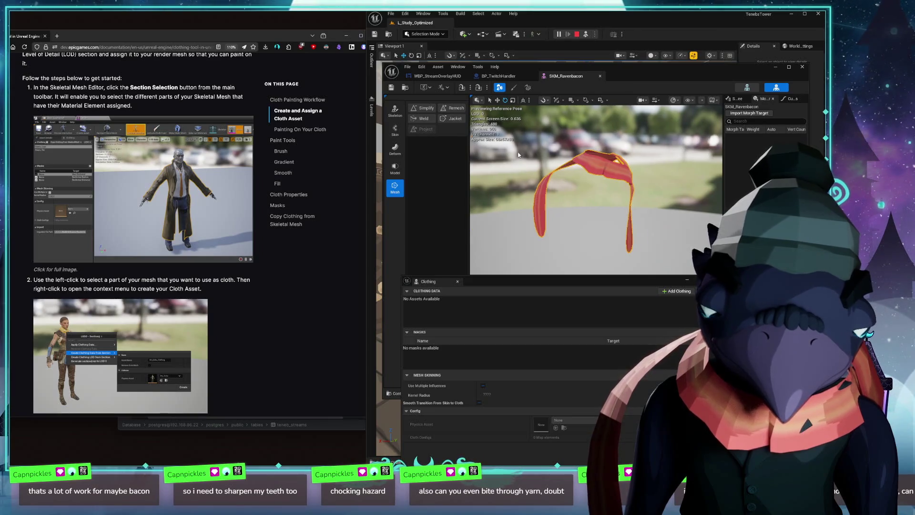
mouse_move(519, 154)
mouse_down()
mouse_move(607, 187)
mouse_move(543, 186)
mouse_up()
scroll(593, 186, up, 3)
scroll(594, 186, up, 4)
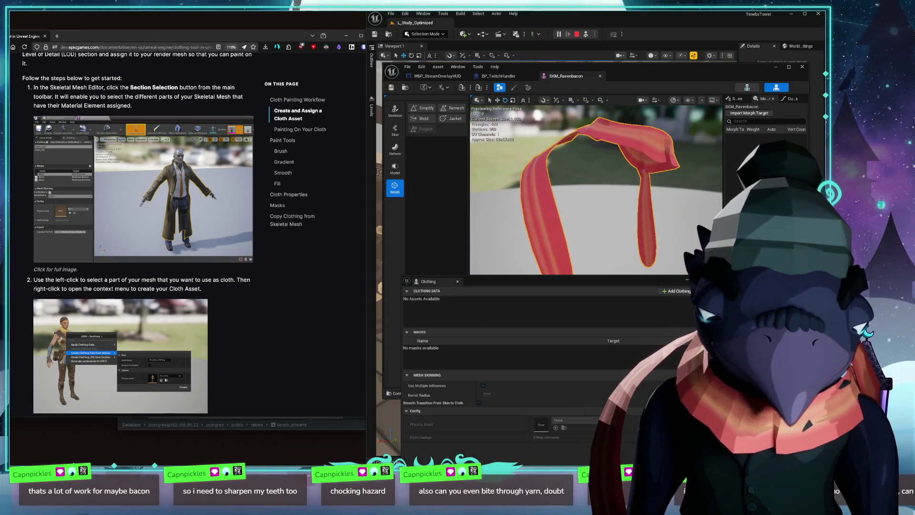
Step: Try PolyGroup Edit face selections on the scarf strands, clear them, and leave Modeling mode without changes
click(394, 169)
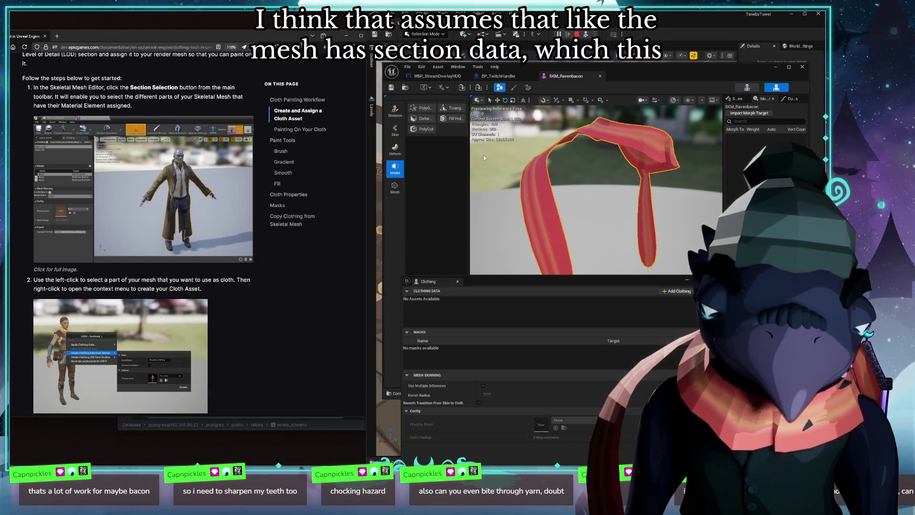
click(422, 109)
drag(499, 150, 604, 253)
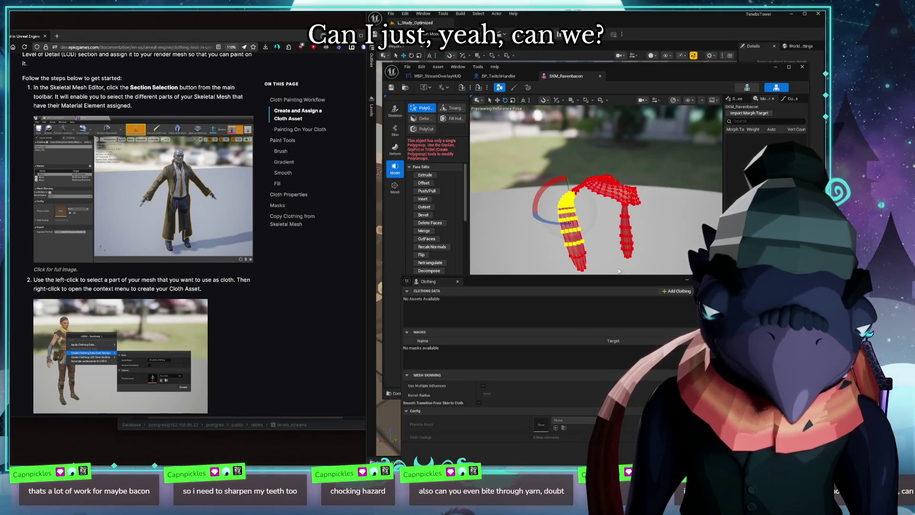
click(522, 191)
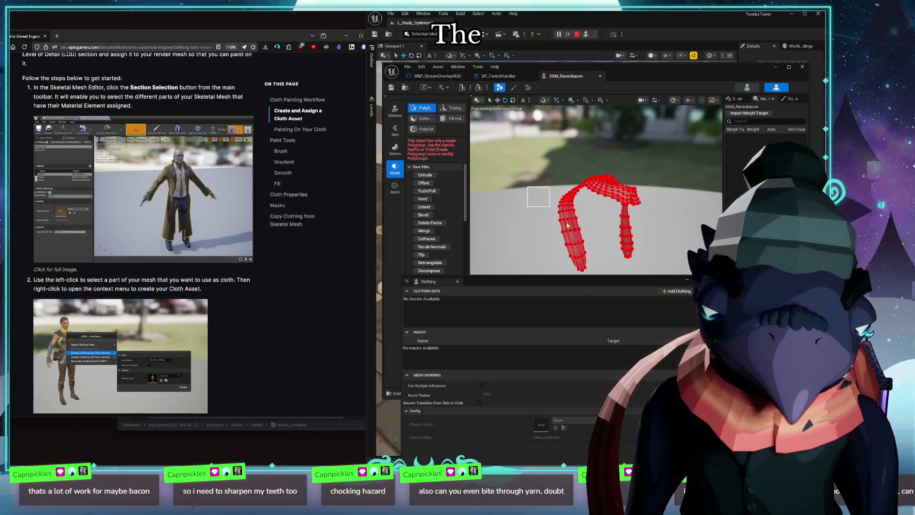
drag(528, 187, 586, 278)
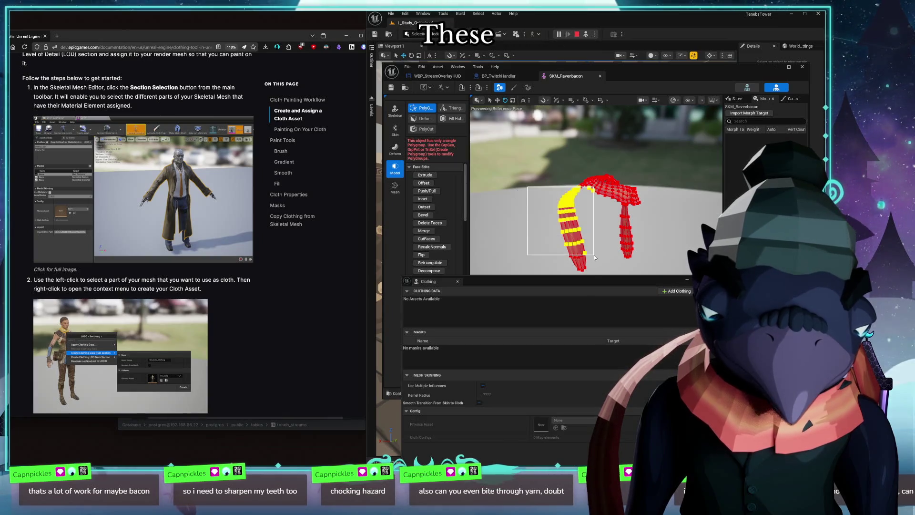
click(510, 175)
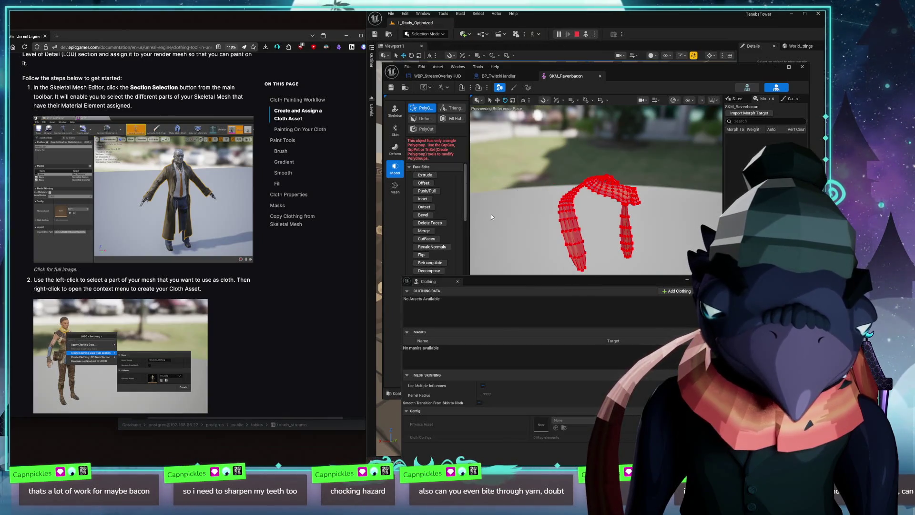
click(395, 188)
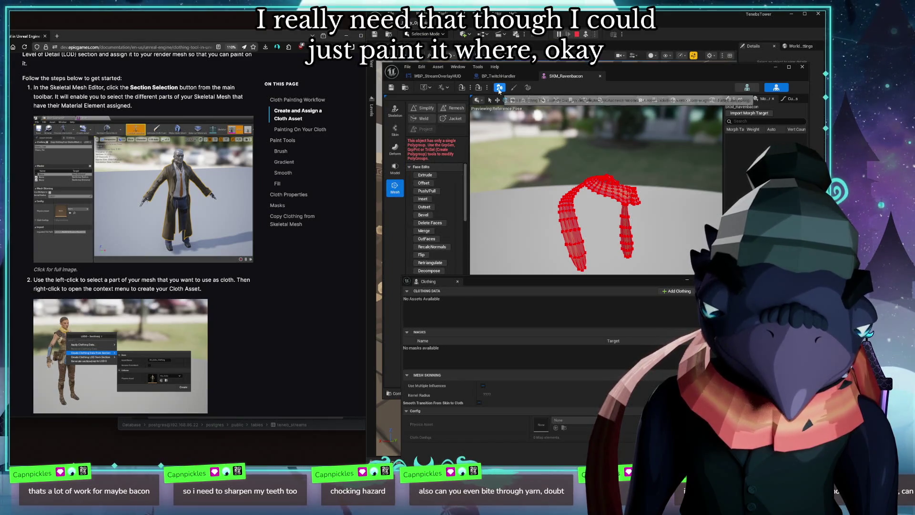
key(Escape)
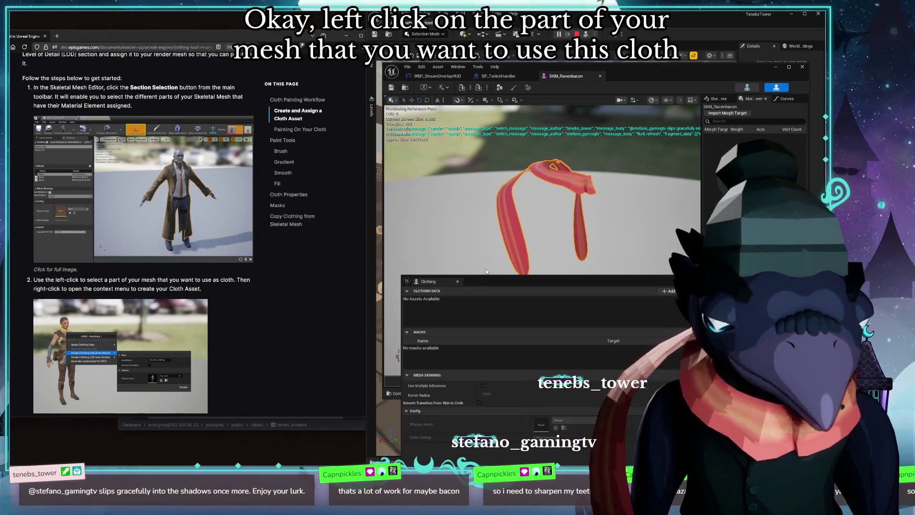
Step: Create clothing data from the scarf section, producing the cloth asset SKM_Ravenbacon_Clothing_0
right_click(513, 212)
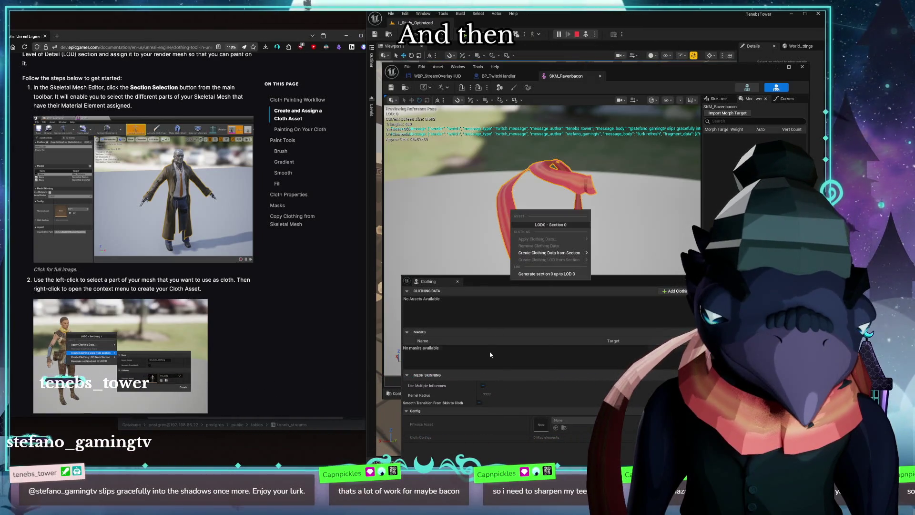
mouse_move(549, 252)
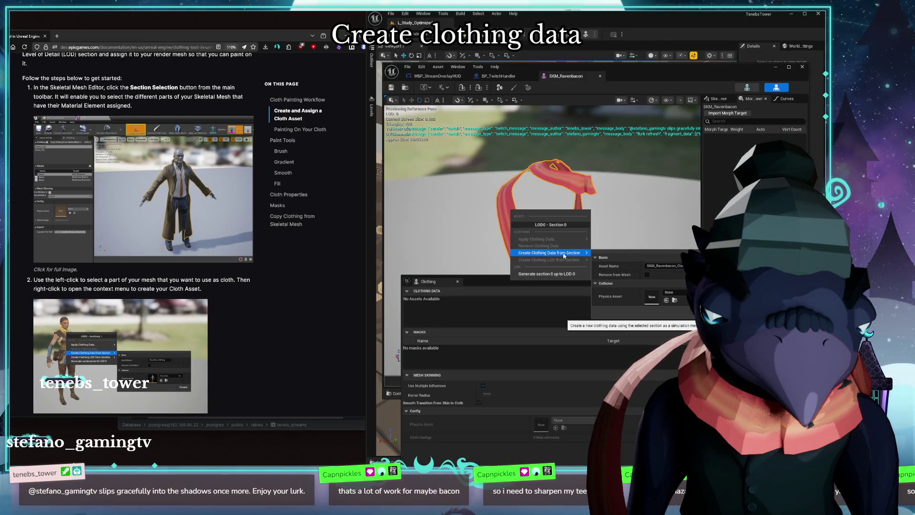
scroll(257, 270, down, 3)
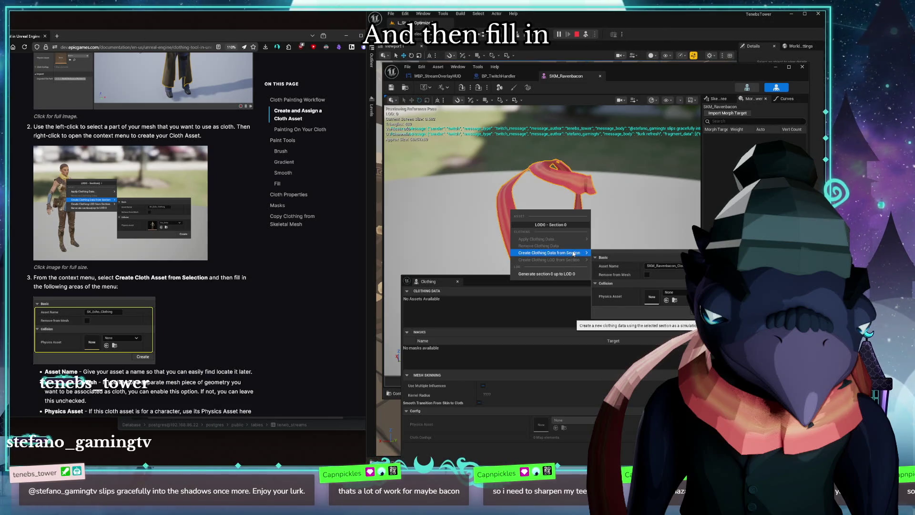
click(682, 293)
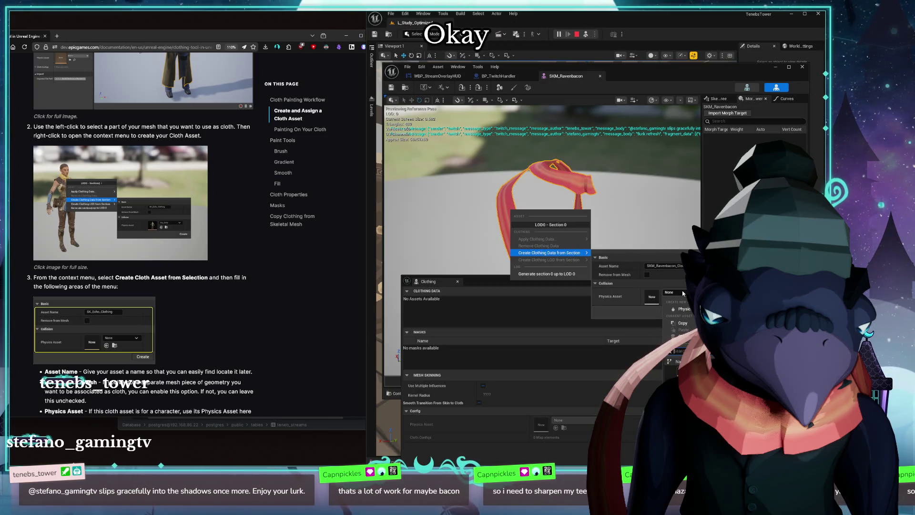
scroll(263, 327, down, 2)
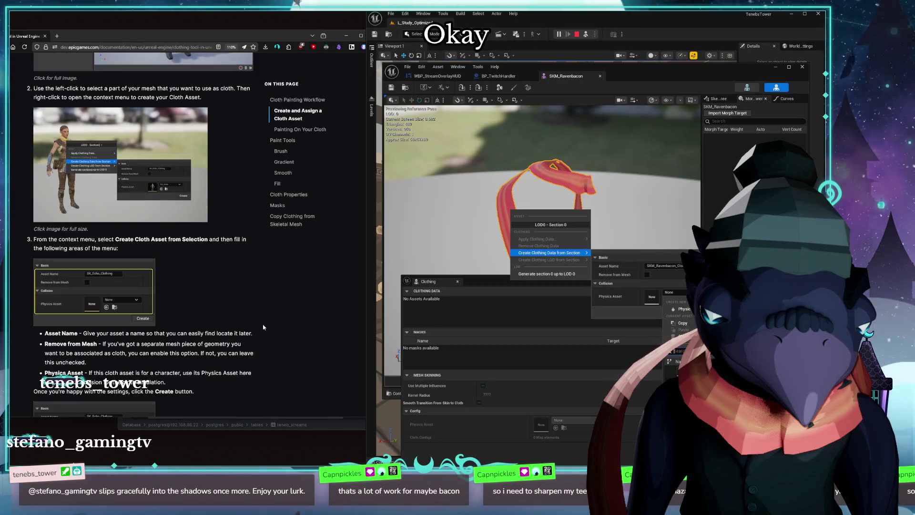
scroll(263, 326, down, 2)
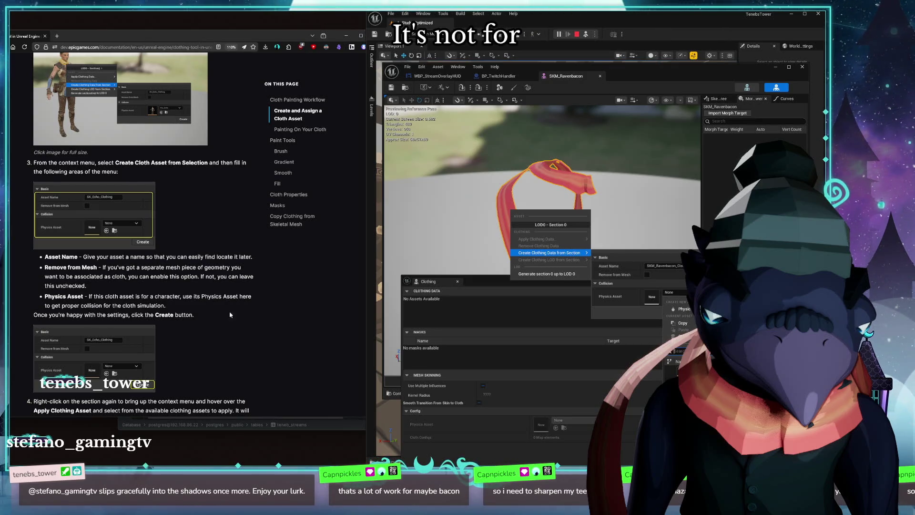
scroll(163, 319, down, 2)
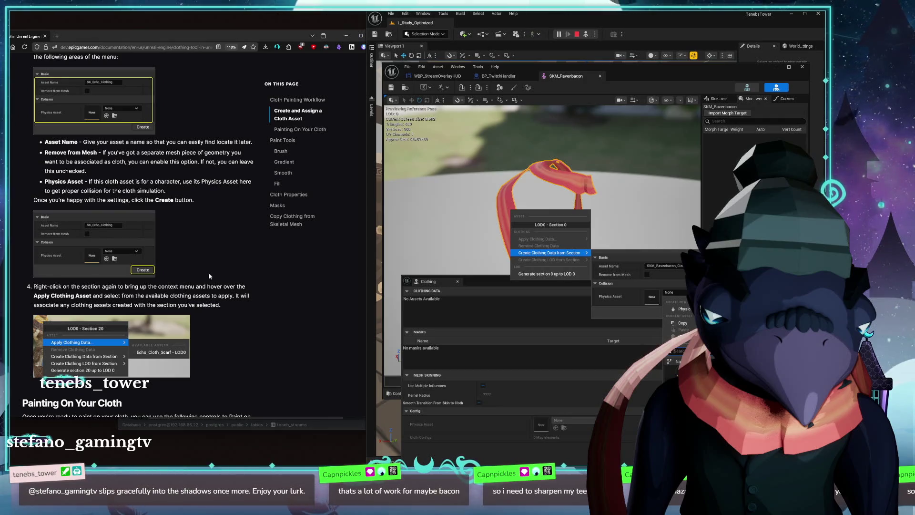
click(667, 267)
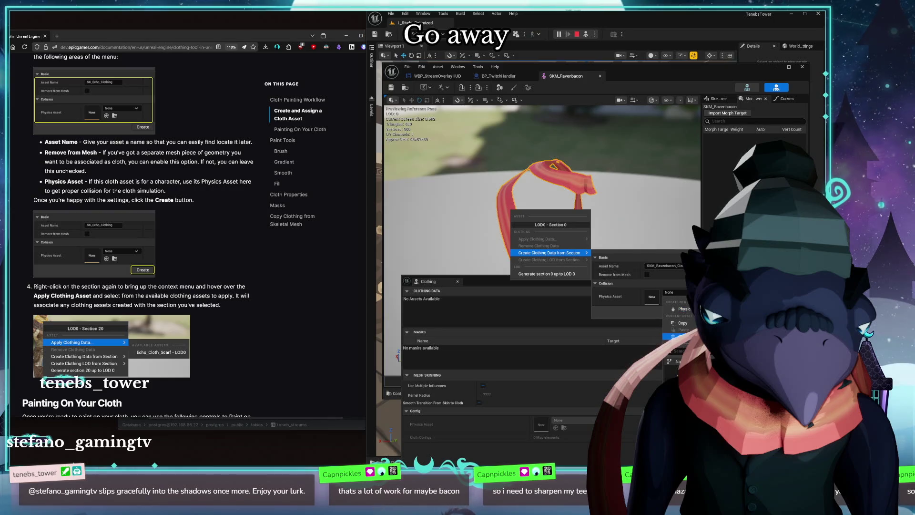
click(614, 313)
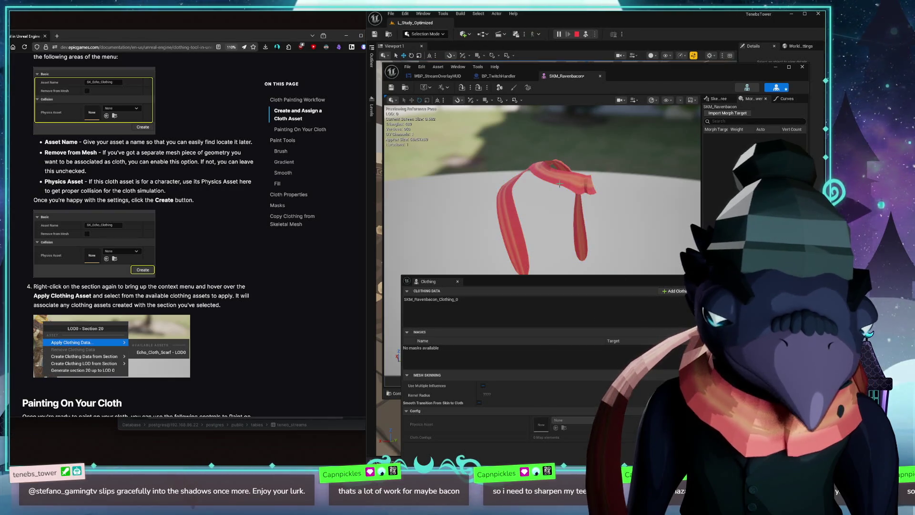
Step: Apply SKM_Ravenbacon_Clothing_0 - LOD0 as the scarf section's clothing data
right_click(547, 175)
mouse_move(574, 202)
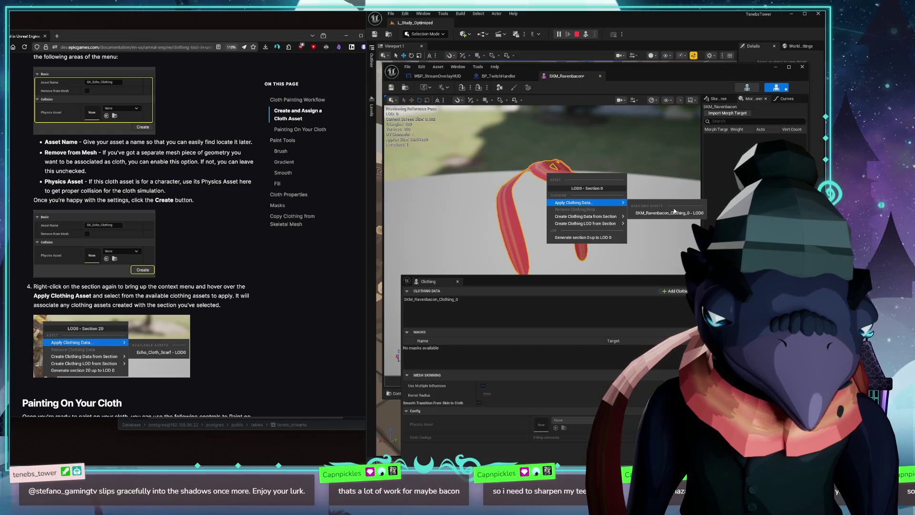
click(667, 214)
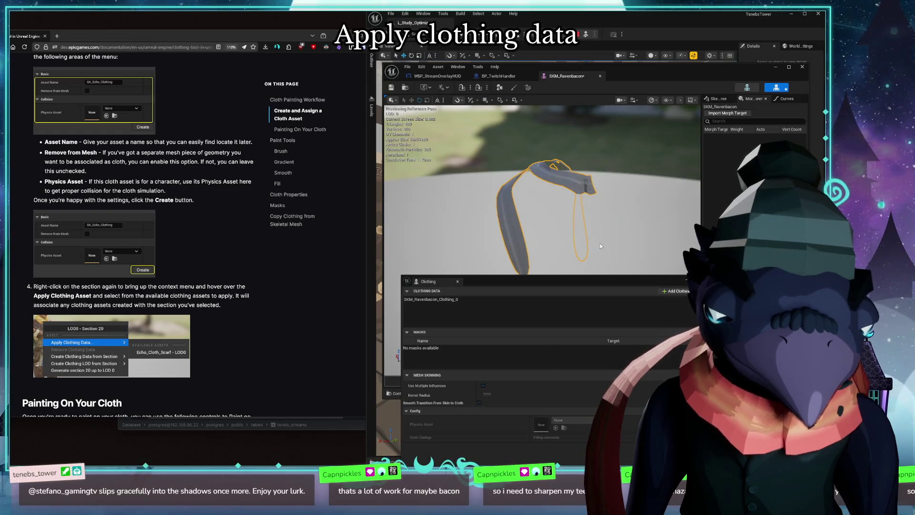
scroll(194, 320, down, 4)
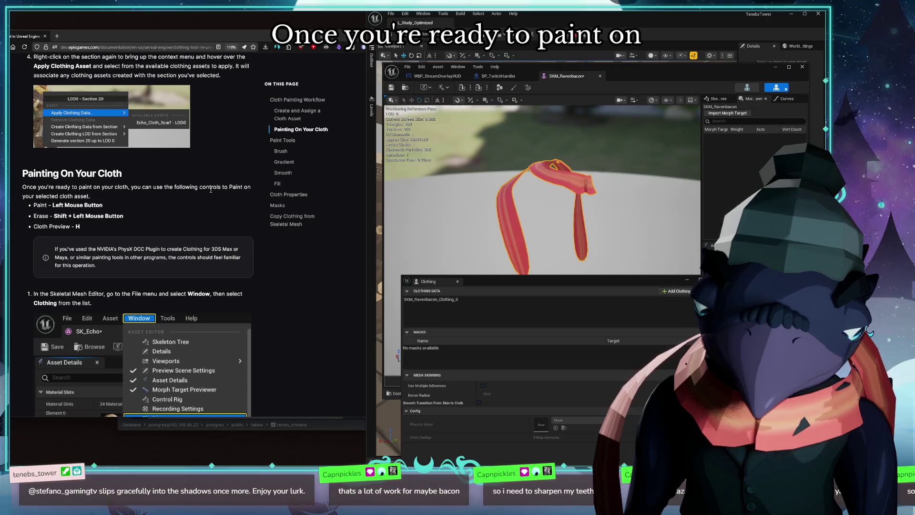
scroll(120, 209, down, 1)
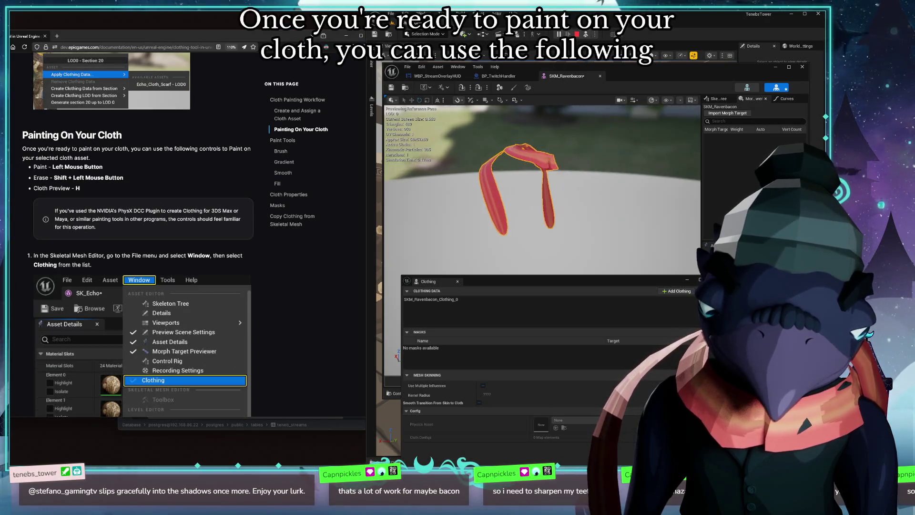
Step: Select SKM_Ravenbacon_Clothing_0 under Clothing Data for painting and move the panel off the scarf
click(432, 300)
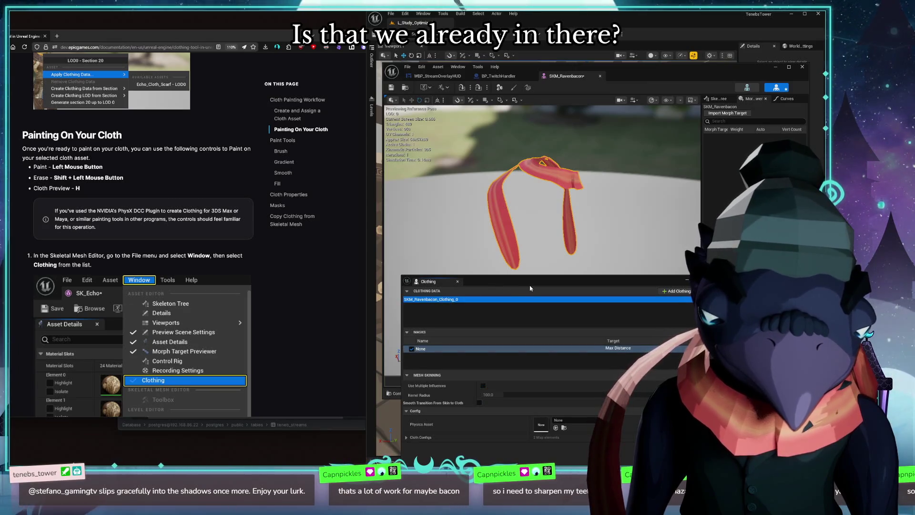
mouse_move(531, 288)
mouse_down()
mouse_move(563, 292)
mouse_move(571, 265)
mouse_up()
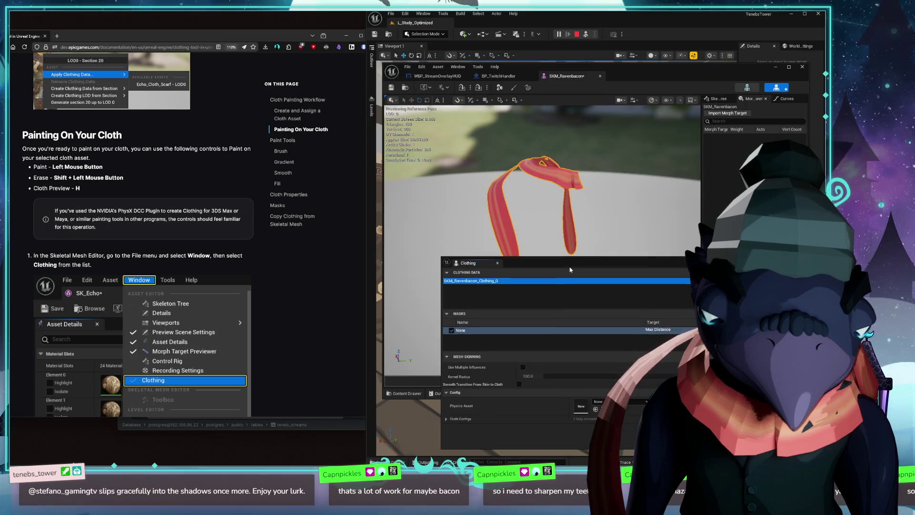
Step: Activate Cloth Paint and brush the scarf's left hanging strap white
click(511, 89)
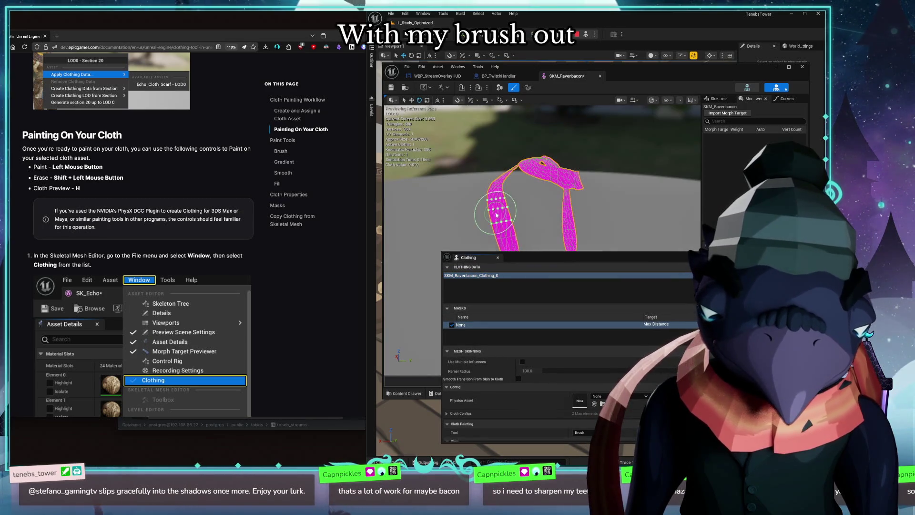
drag(554, 259, 648, 281)
scroll(251, 276, down, 5)
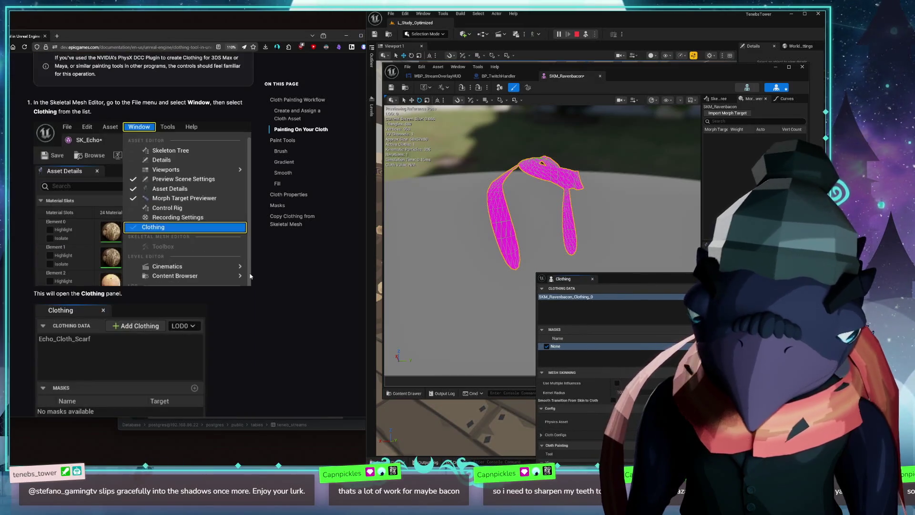
scroll(252, 276, down, 5)
scroll(252, 269, down, 5)
scroll(255, 270, down, 5)
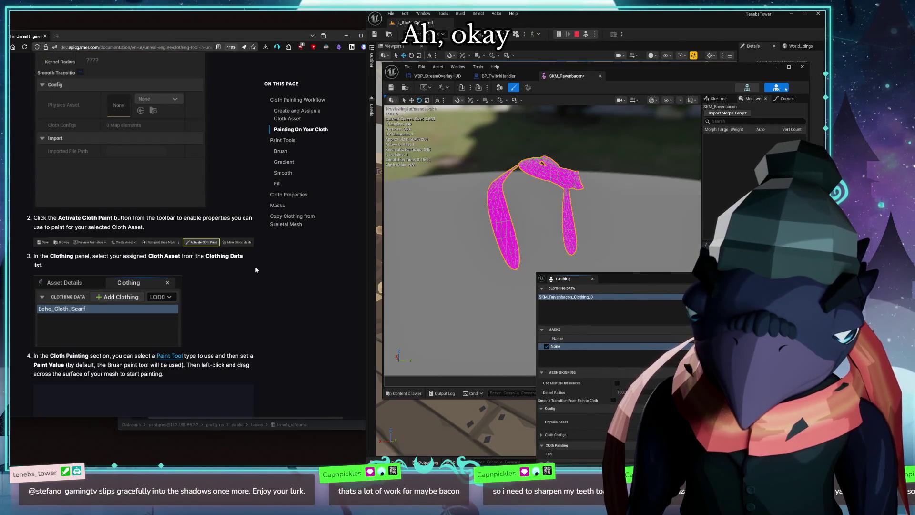
scroll(261, 269, down, 5)
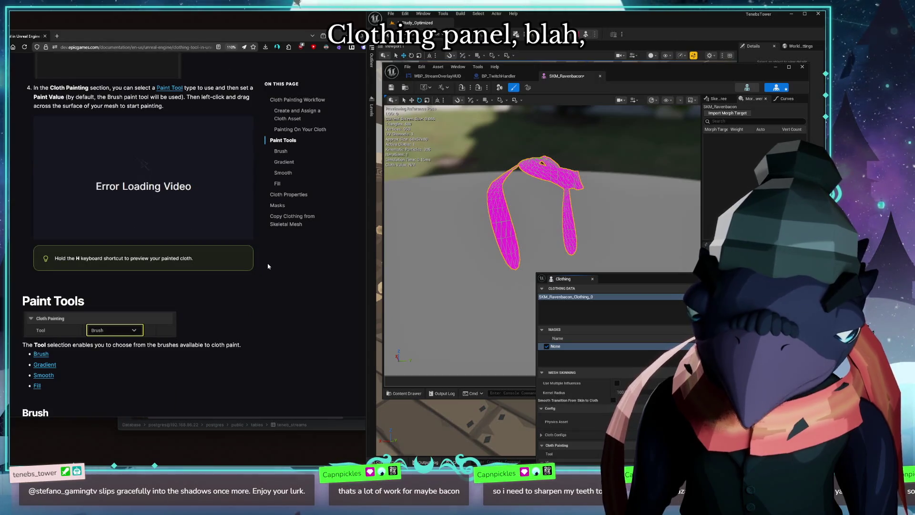
scroll(259, 266, down, 5)
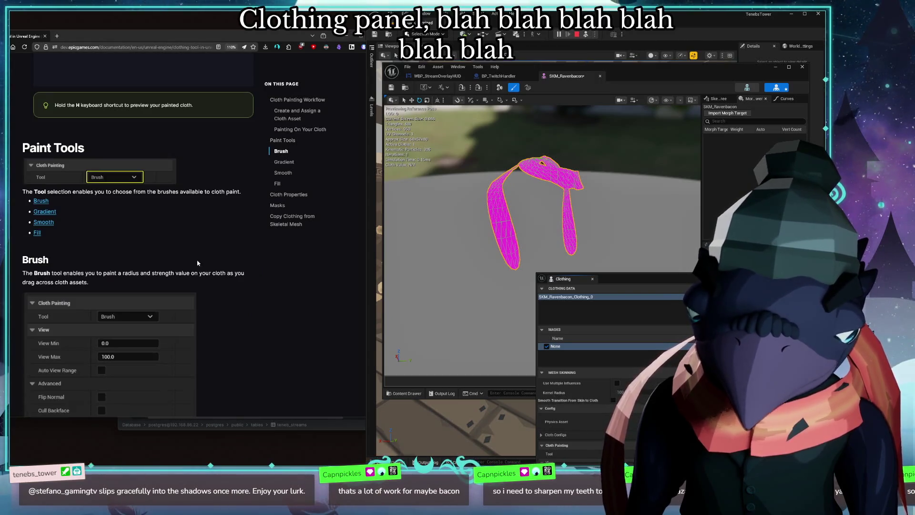
scroll(259, 266, down, 5)
scroll(260, 266, down, 5)
scroll(262, 265, down, 3)
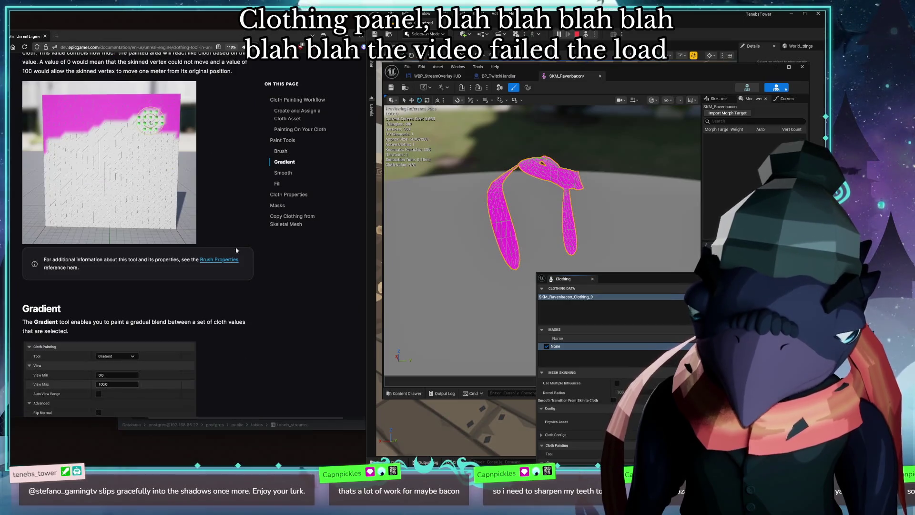
scroll(164, 189, down, 4)
scroll(172, 215, down, 4)
scroll(179, 236, down, 4)
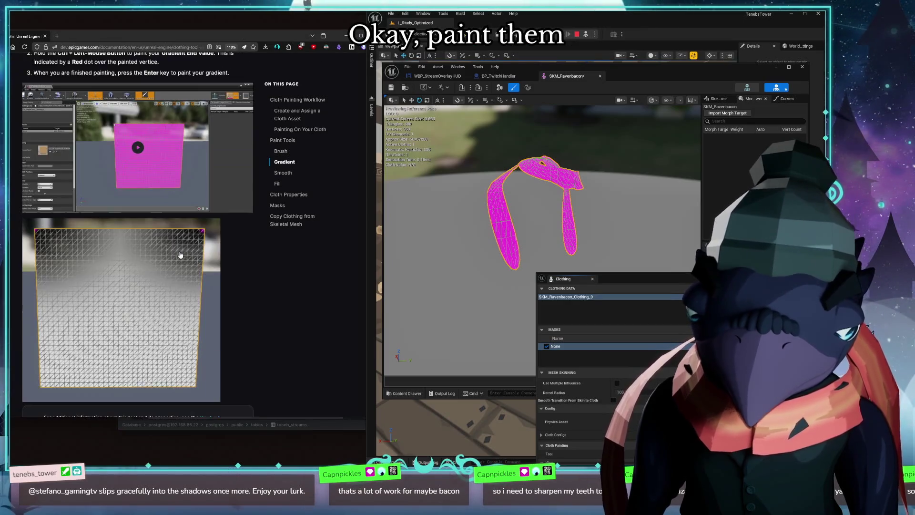
scroll(181, 253, down, 4)
mouse_move(501, 243)
mouse_down()
mouse_move(512, 252)
mouse_move(503, 179)
mouse_up()
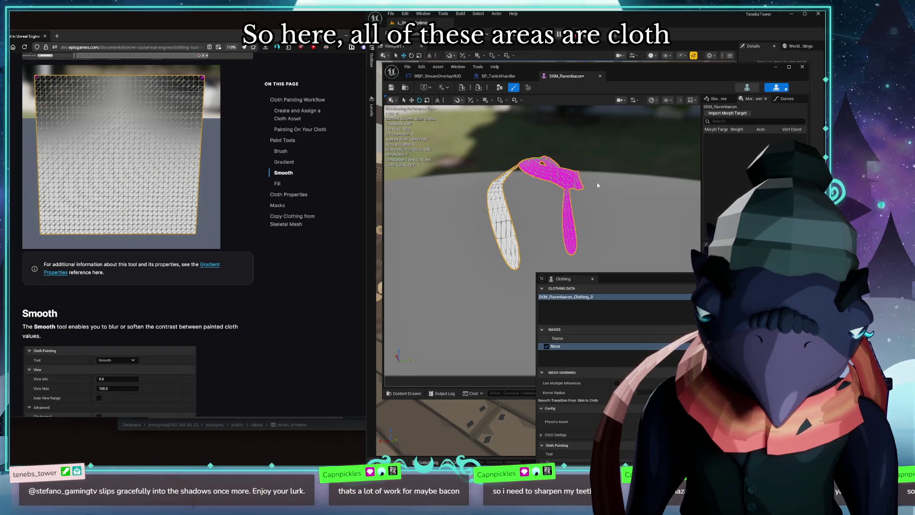
Step: Orbit around the scarf and paint its right strap to a full white cloth value
drag(543, 215, 458, 230)
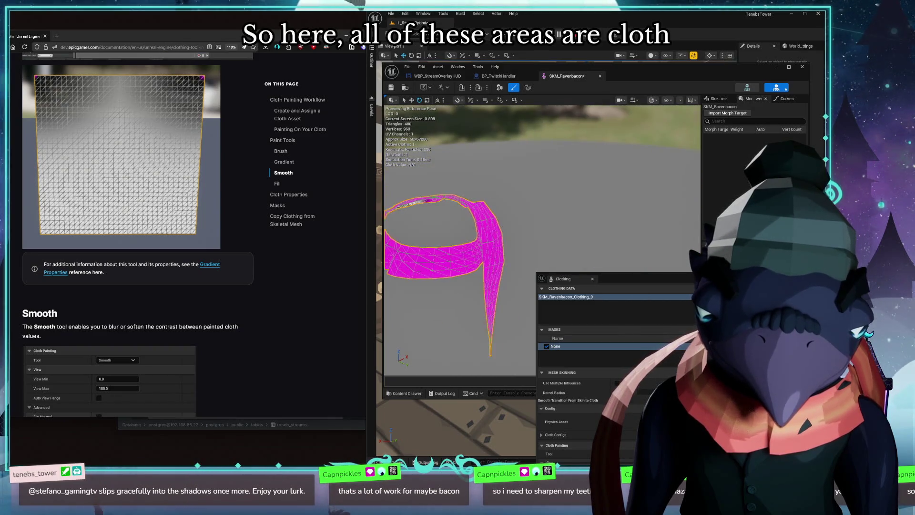
drag(500, 215, 554, 195)
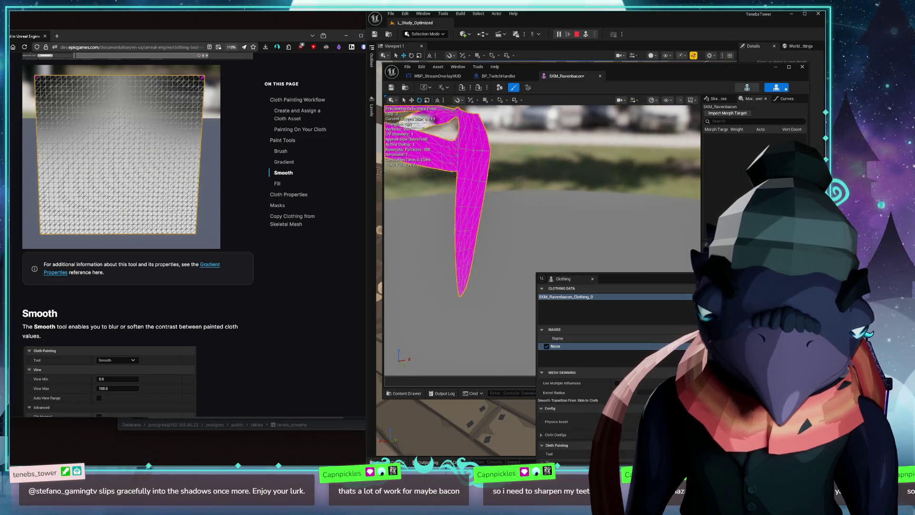
mouse_move(445, 196)
mouse_down()
mouse_move(444, 206)
mouse_move(544, 214)
mouse_move(558, 186)
mouse_up()
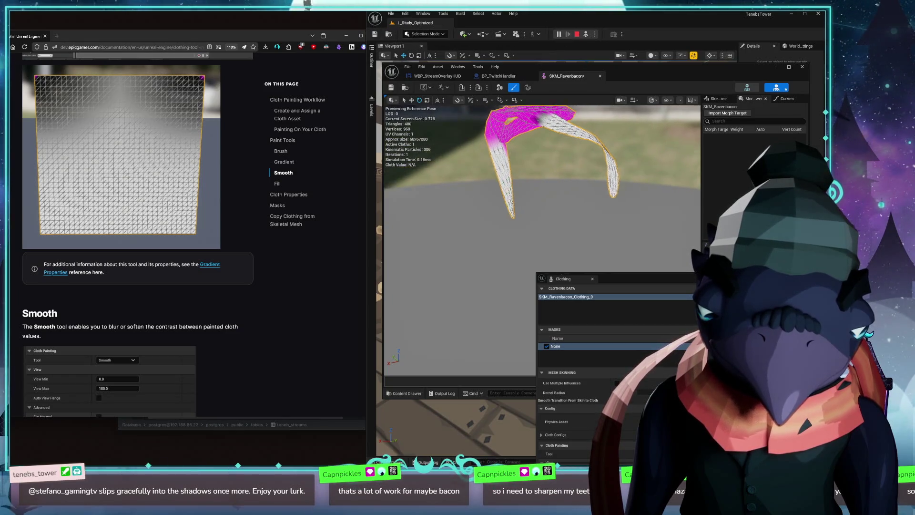
mouse_move(499, 209)
mouse_down()
mouse_move(400, 214)
mouse_move(543, 200)
mouse_move(486, 214)
mouse_move(482, 239)
mouse_up()
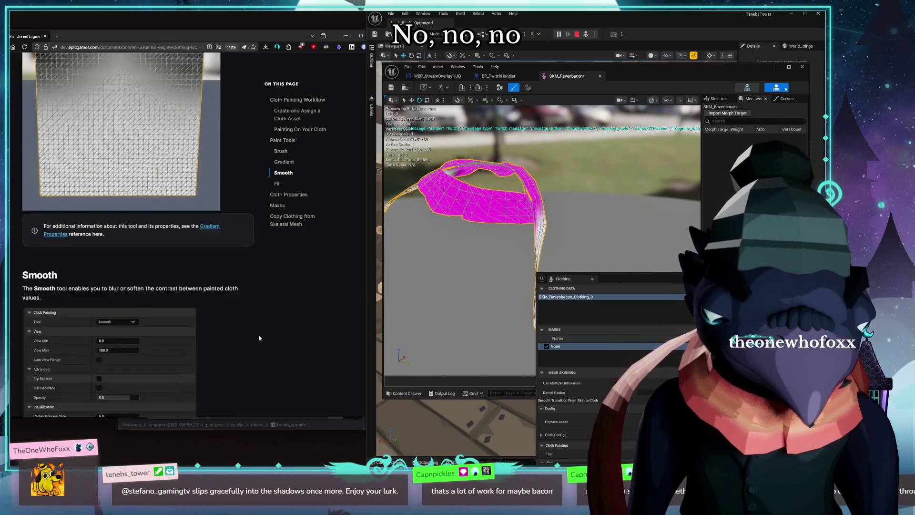
scroll(260, 341, down, 5)
scroll(261, 341, down, 5)
scroll(265, 341, down, 5)
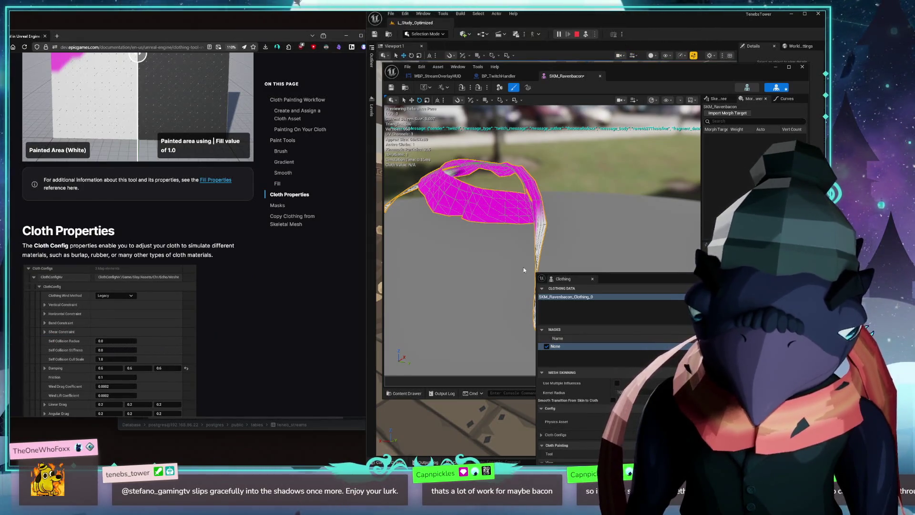
drag(562, 278, 478, 119)
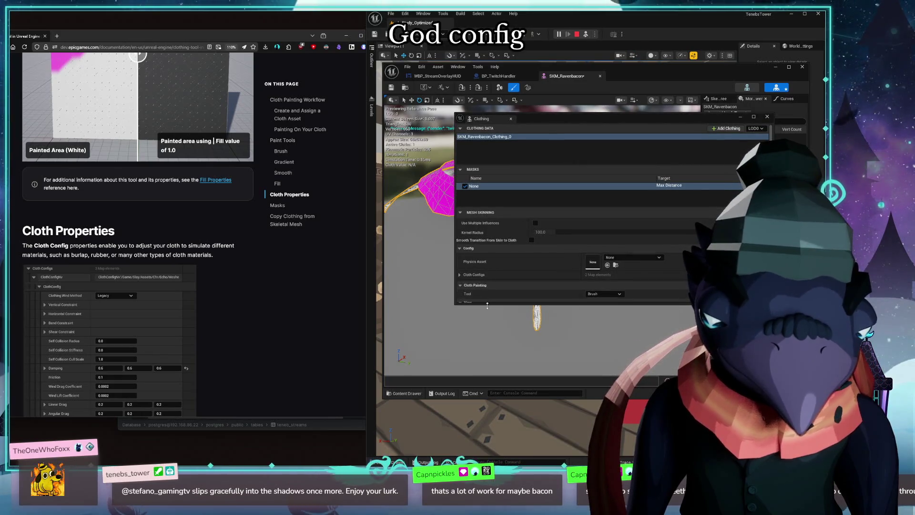
drag(488, 303, 496, 398)
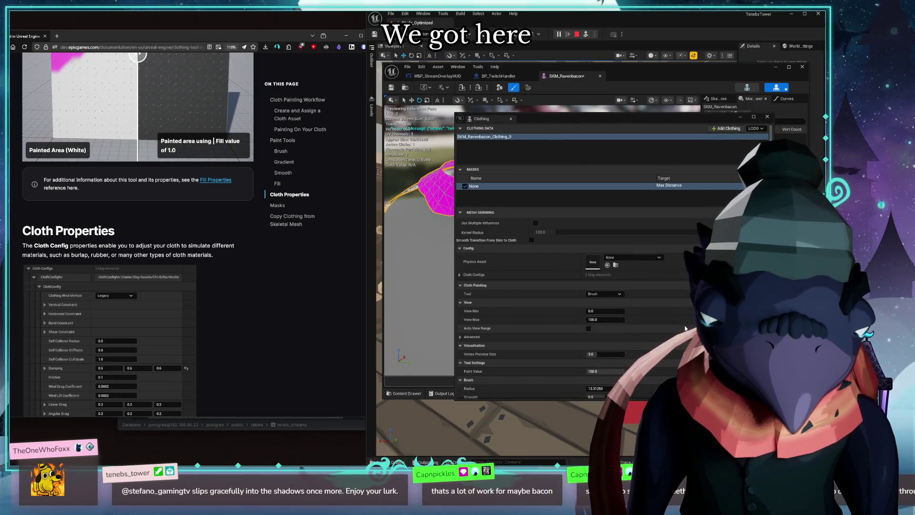
scroll(685, 327, down, 1)
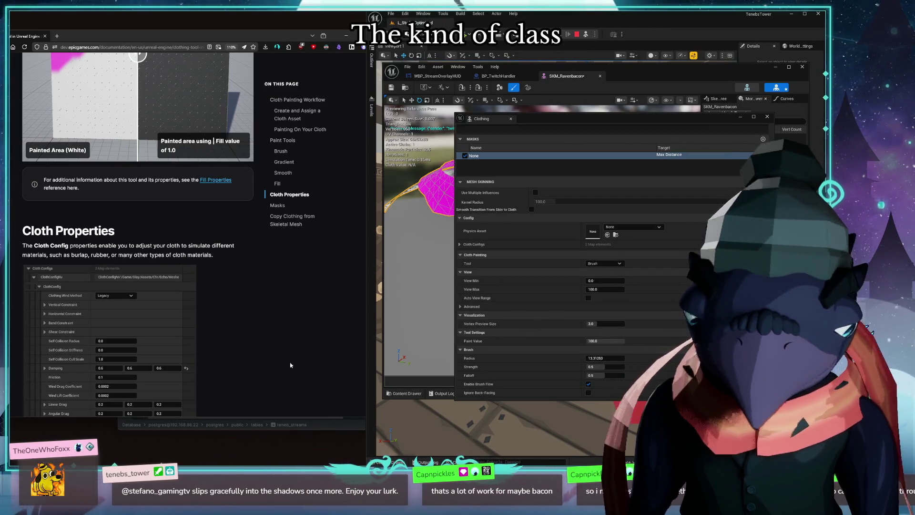
scroll(279, 286, down, 3)
scroll(285, 270, down, 2)
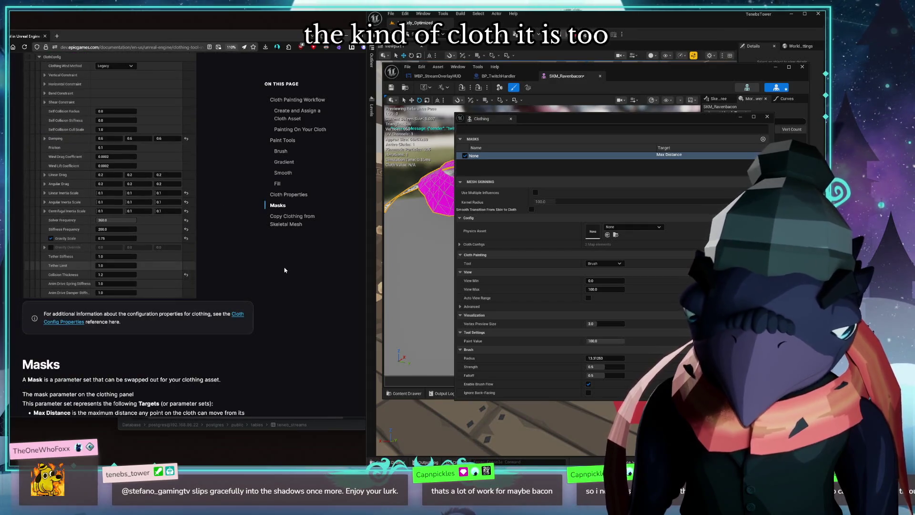
scroll(285, 270, down, 3)
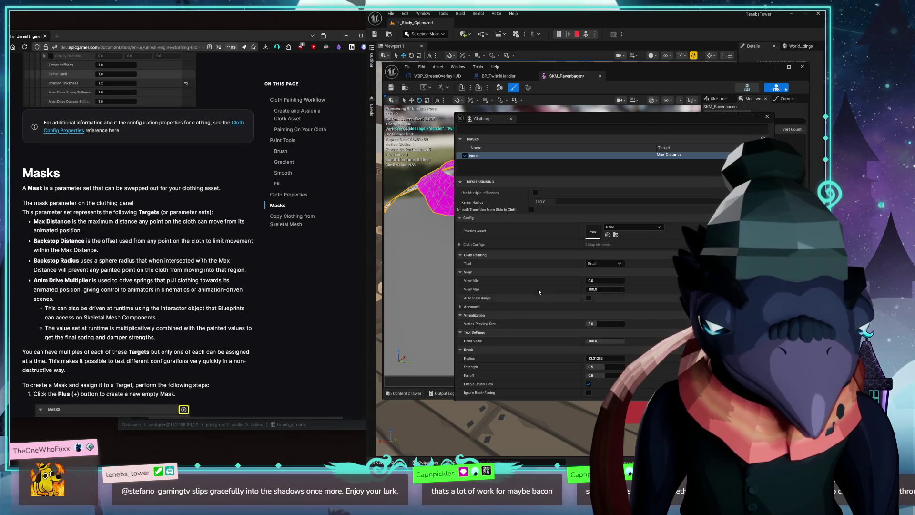
scroll(539, 292, up, 2)
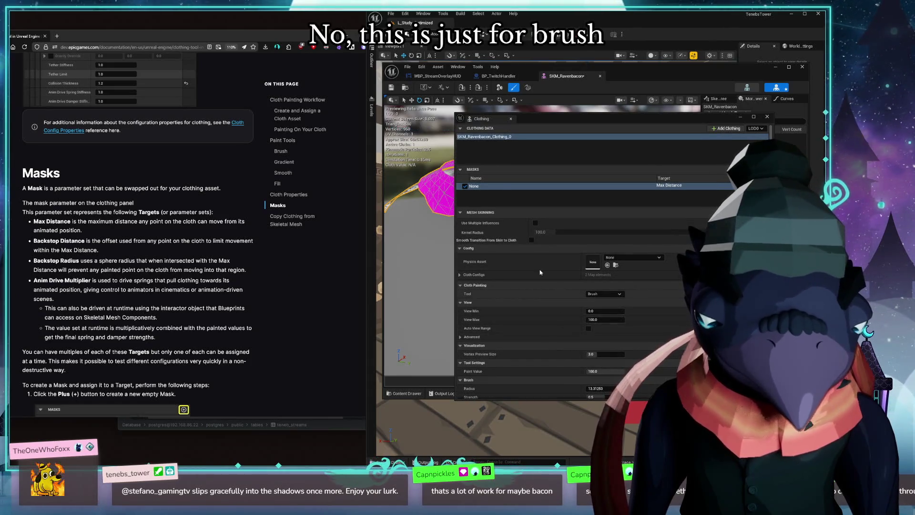
click(498, 136)
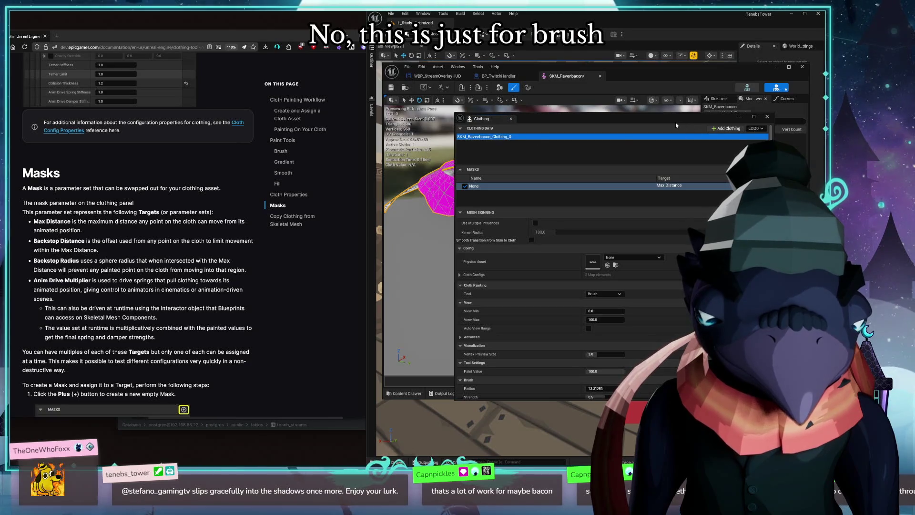
drag(676, 125, 722, 188)
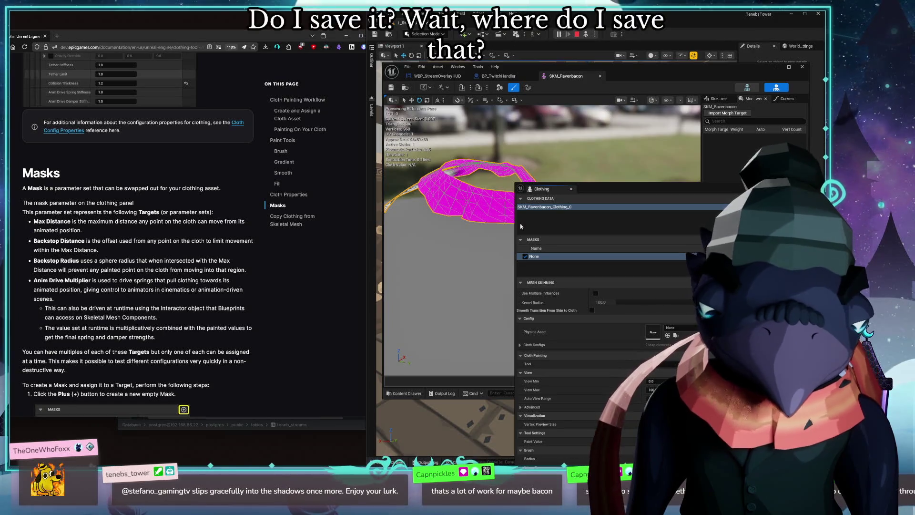
mouse_move(701, 189)
mouse_down()
mouse_move(594, 320)
mouse_move(684, 251)
mouse_up()
scroll(274, 284, up, 5)
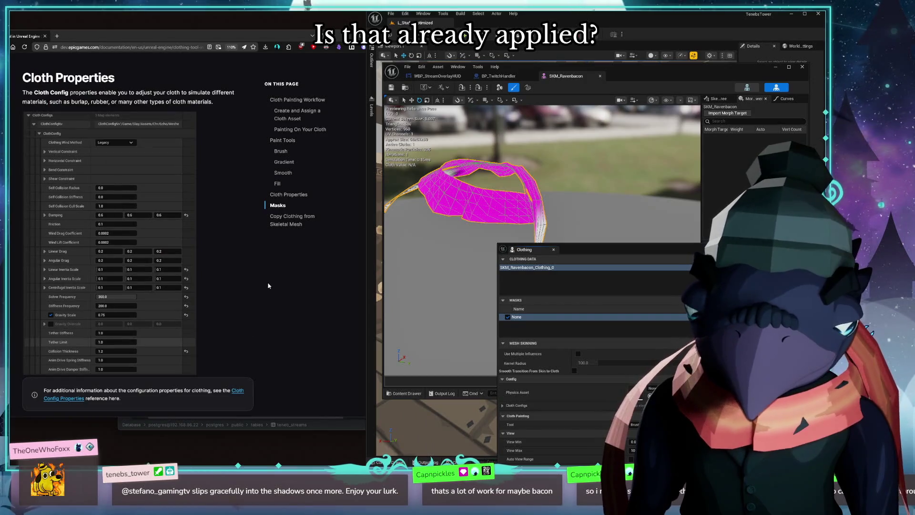
scroll(254, 277, up, 3)
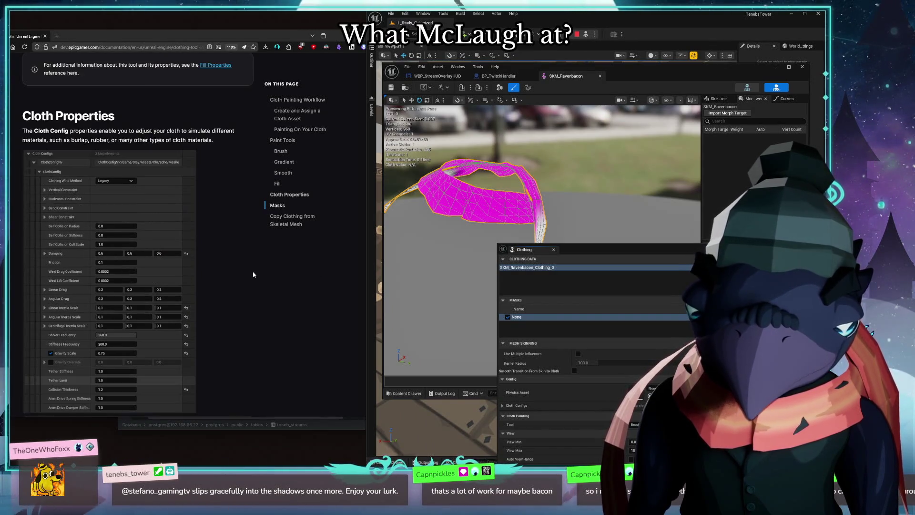
scroll(253, 277, up, 3)
scroll(253, 277, up, 5)
scroll(253, 276, up, 3)
scroll(254, 274, up, 3)
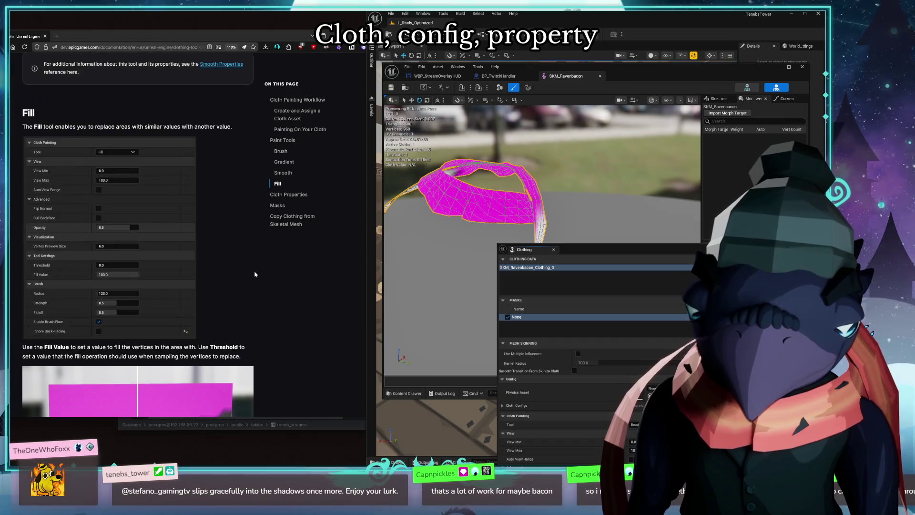
scroll(253, 274, up, 3)
scroll(266, 275, down, 4)
scroll(266, 276, down, 4)
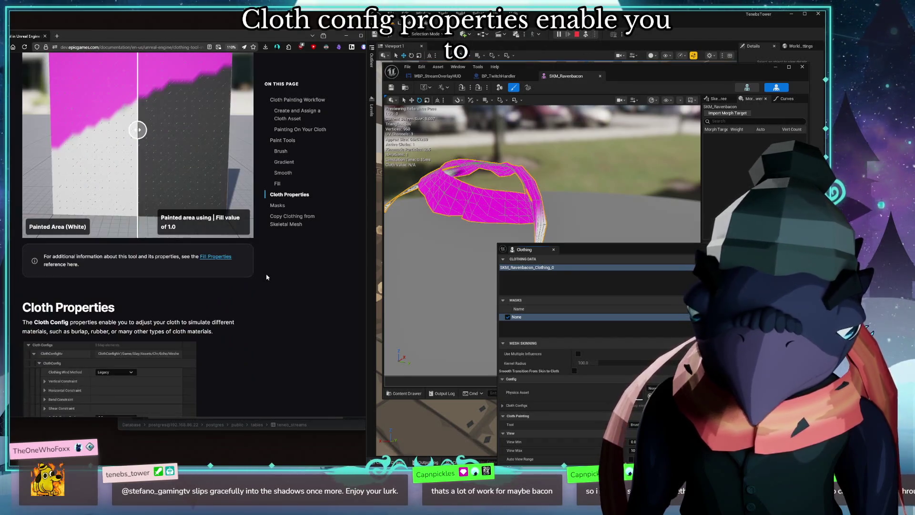
Step: Enlarge the Clothing panel, inspect Mass Properties and the shared sim config's Simulation settings, then collapse Cloth Configs
click(540, 268)
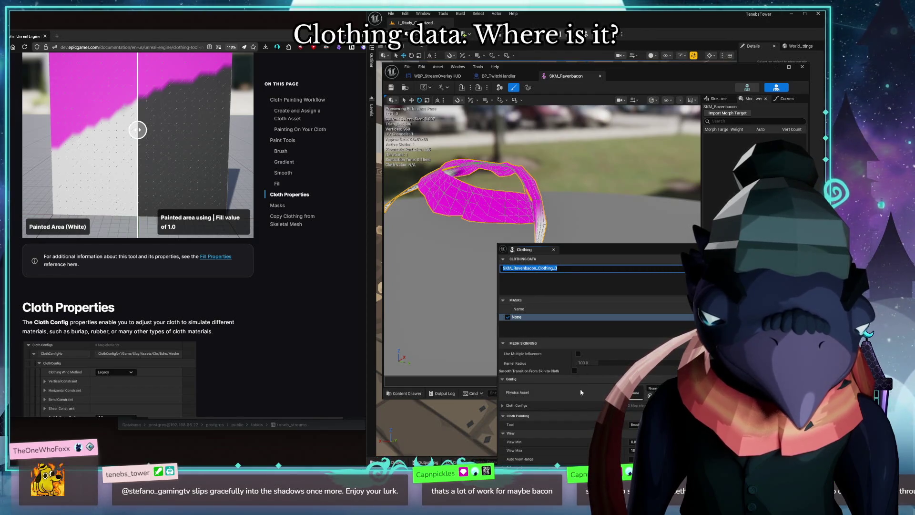
click(502, 407)
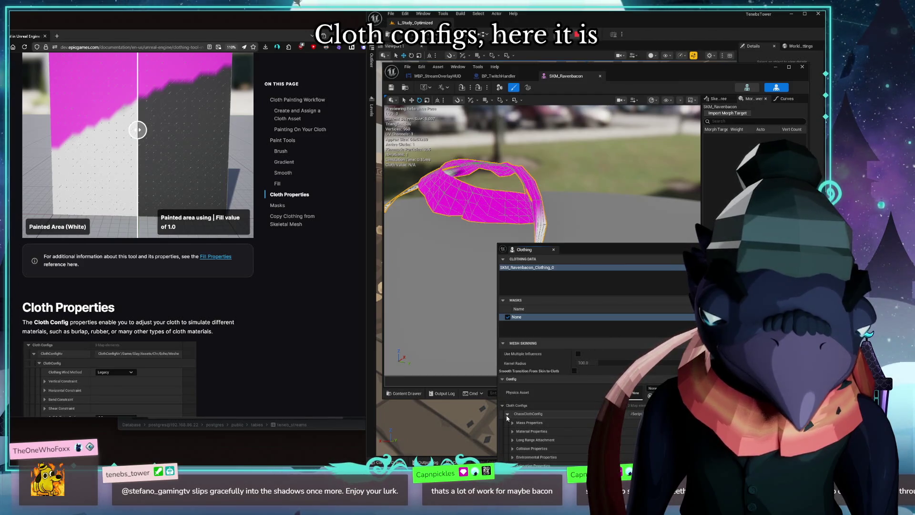
drag(648, 250, 615, 94)
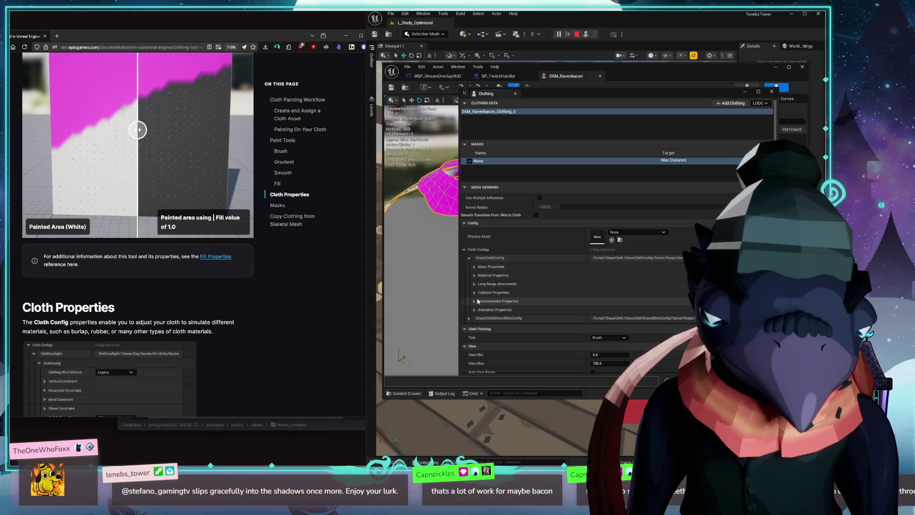
click(473, 266)
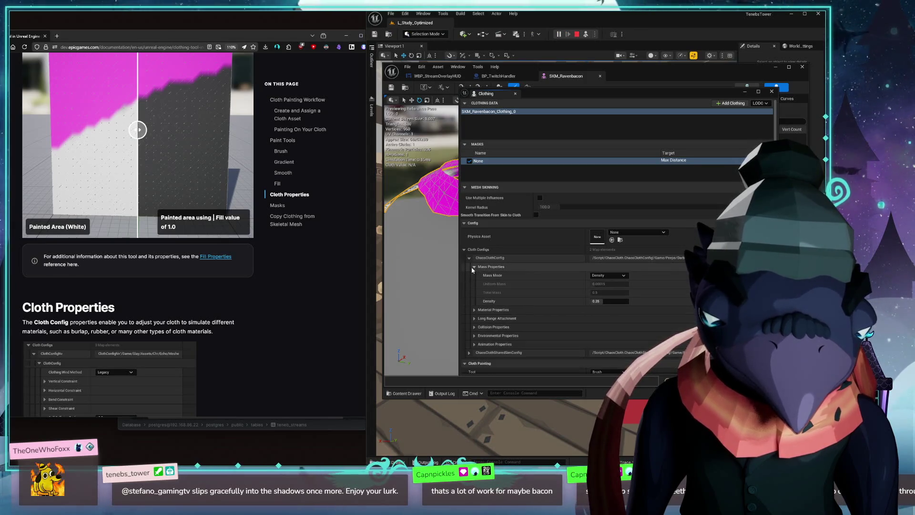
click(474, 267)
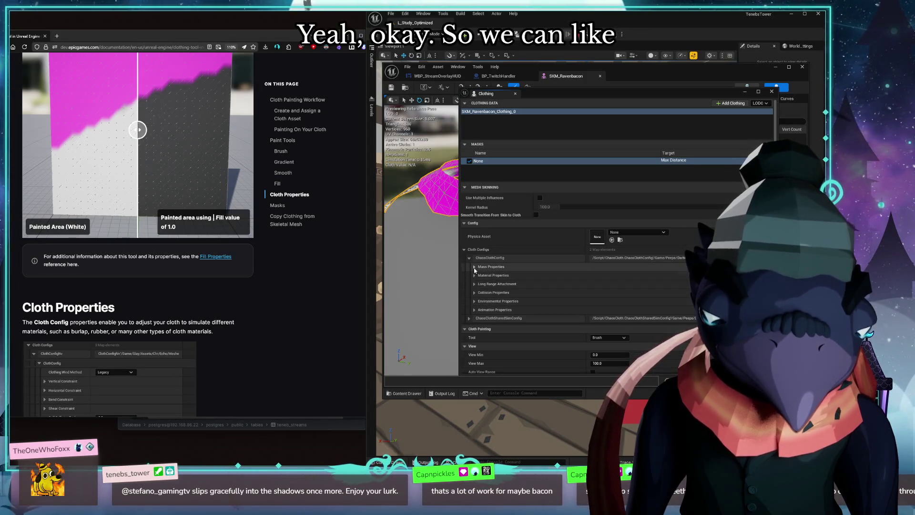
click(469, 318)
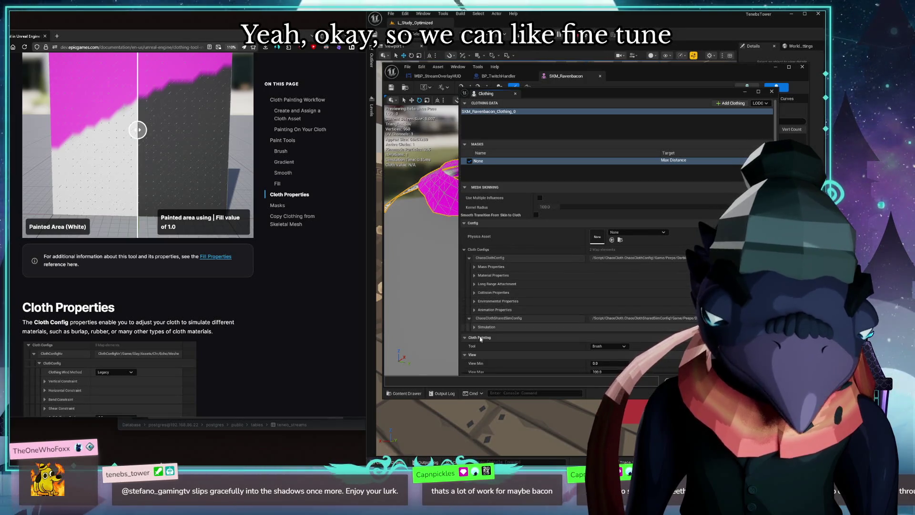
click(474, 327)
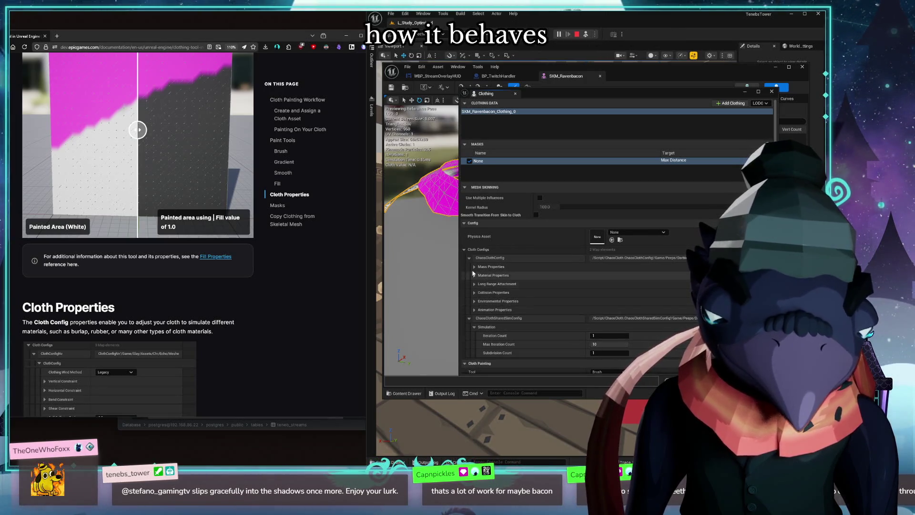
click(469, 261)
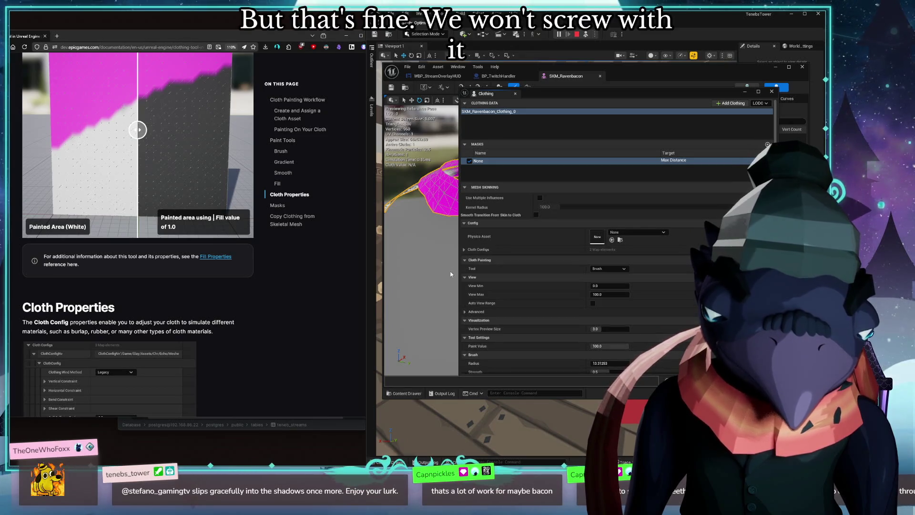
scroll(251, 292, down, 10)
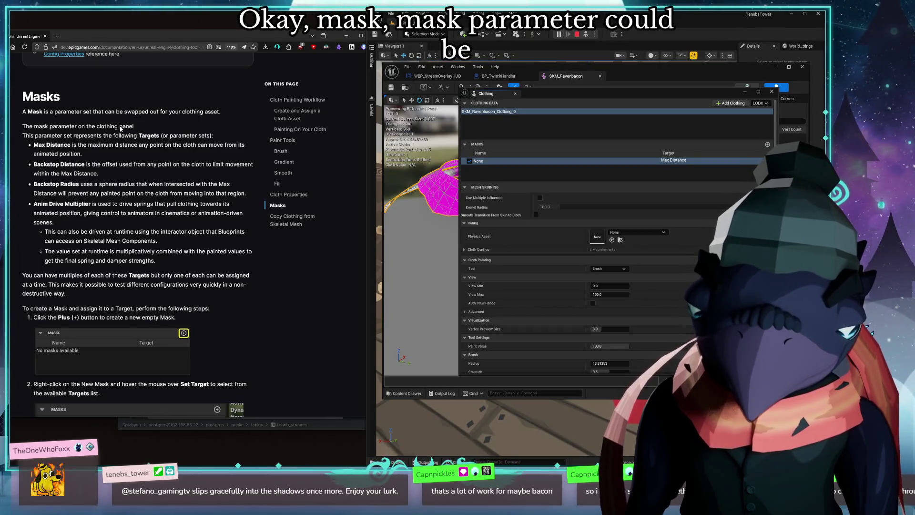
scroll(254, 230, down, 5)
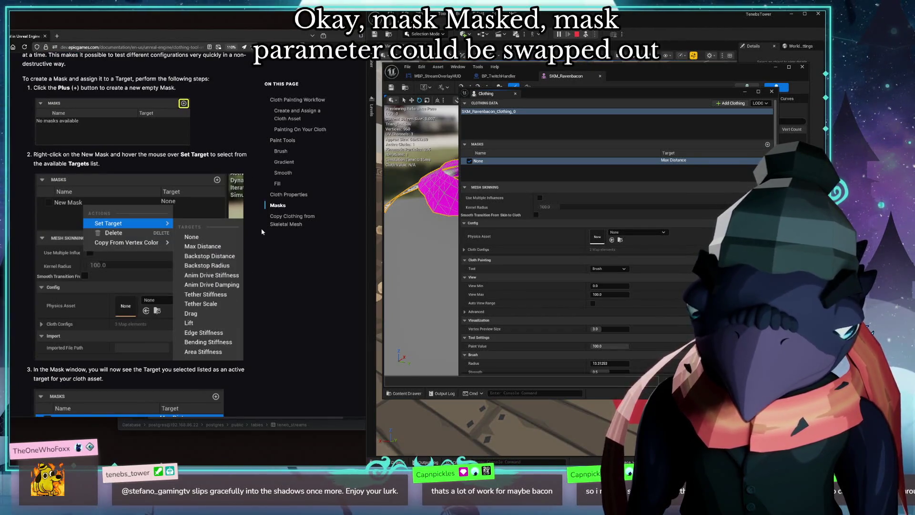
scroll(262, 231, down, 7)
scroll(271, 243, down, 7)
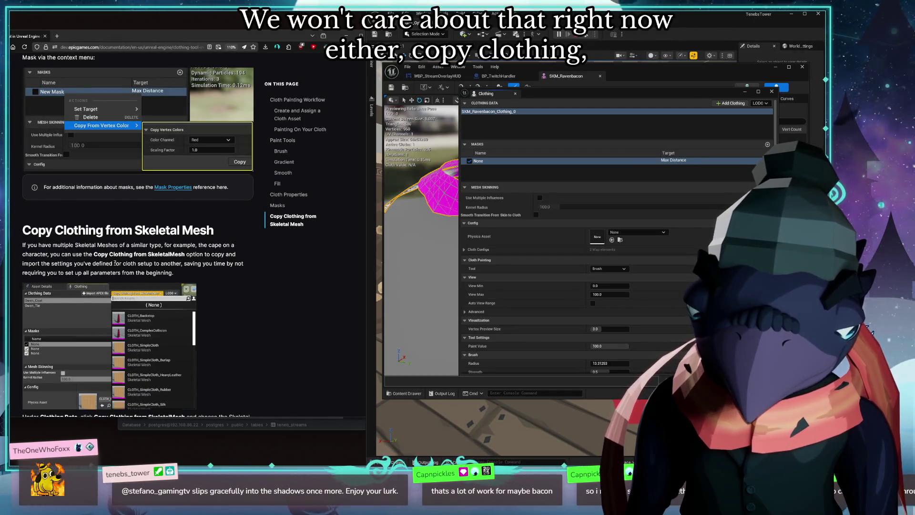
scroll(204, 264, down, 8)
scroll(259, 281, down, 3)
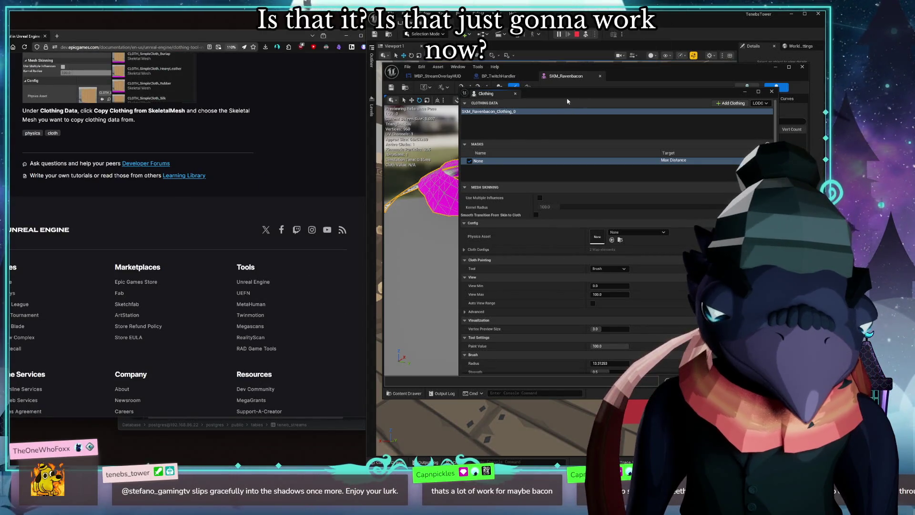
Step: Undock the Clothing tab into a floating window beside the scarf preview
mouse_move(484, 94)
mouse_down()
mouse_move(406, 144)
mouse_move(132, 152)
mouse_up()
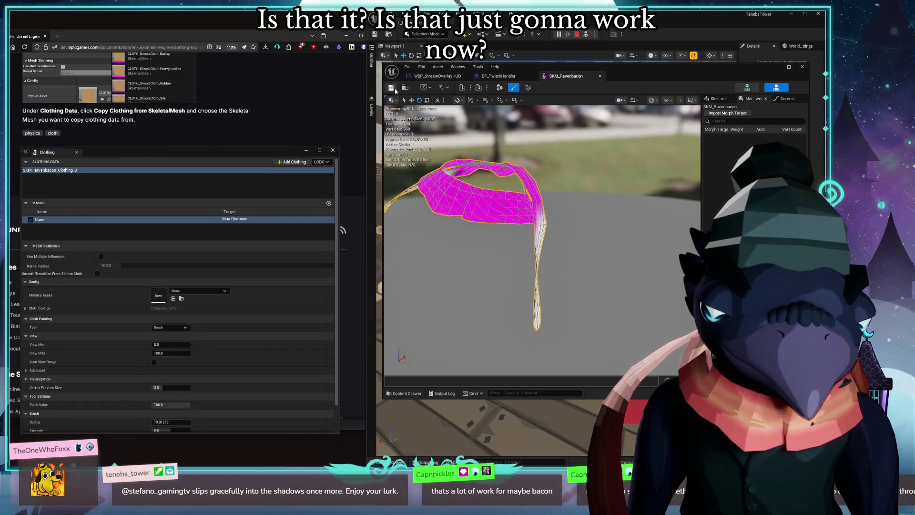
Step: Close the Clothing window, orbit the simulating red scarf from several angles, and move the SKM_Ravenbacon editor aside
click(339, 153)
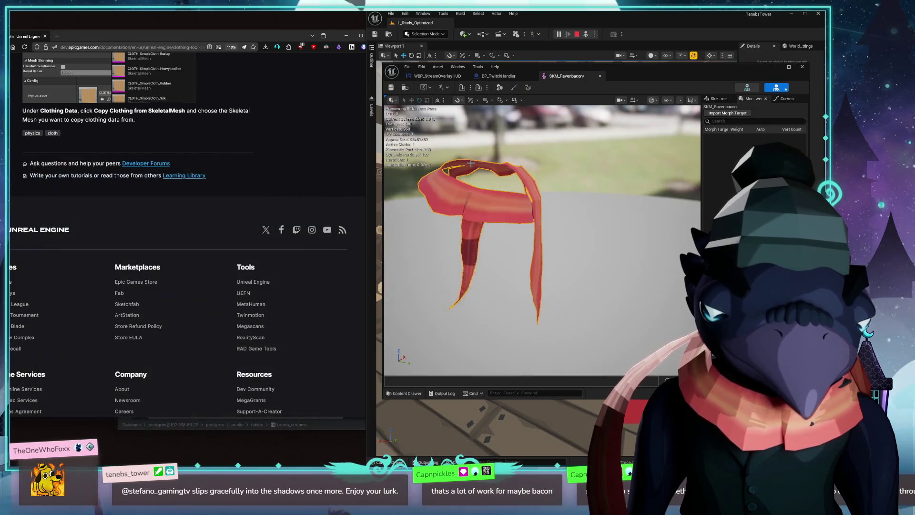
drag(543, 236, 501, 215)
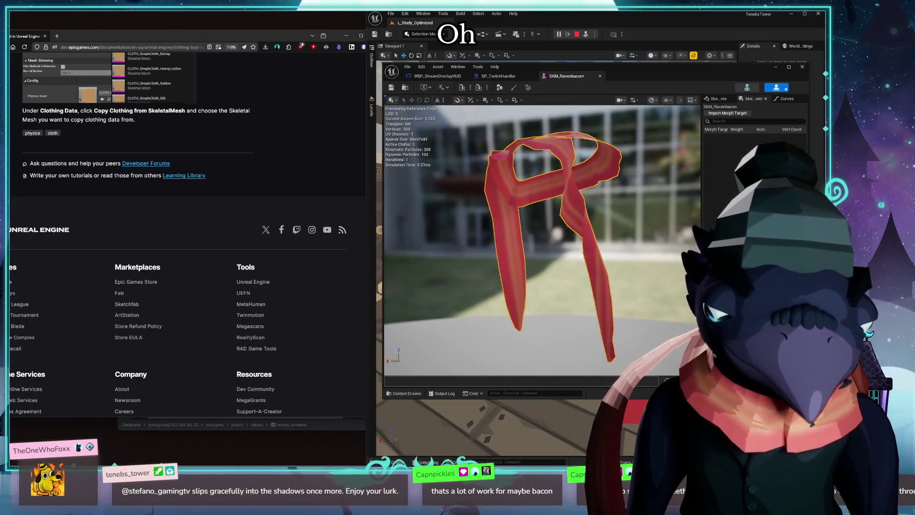
scroll(543, 236, down, 5)
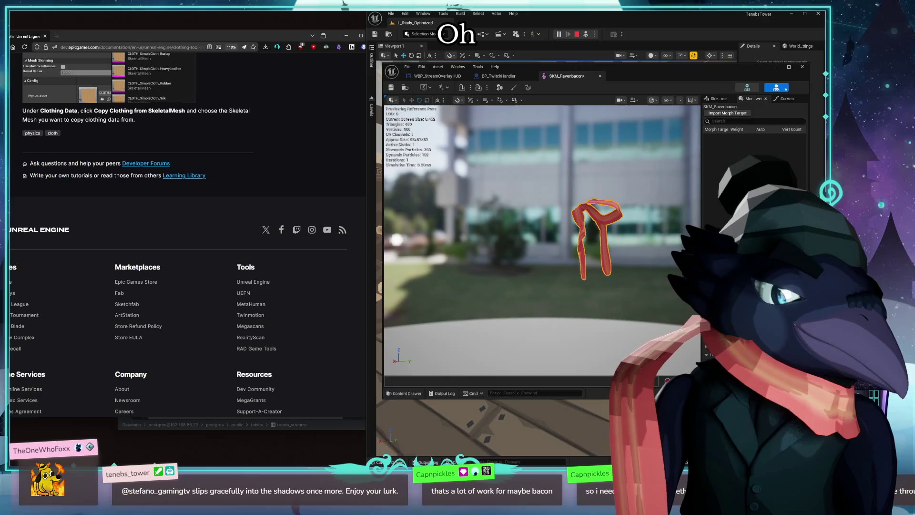
drag(543, 236, 500, 257)
scroll(500, 257, up, 3)
mouse_move(544, 236)
mouse_down()
mouse_move(515, 236)
mouse_move(574, 215)
mouse_up()
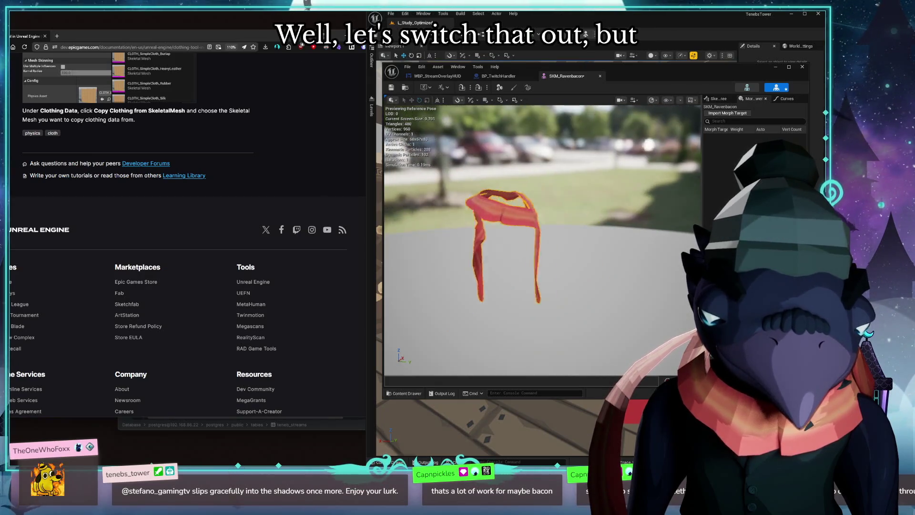
scroll(574, 216, up, 3)
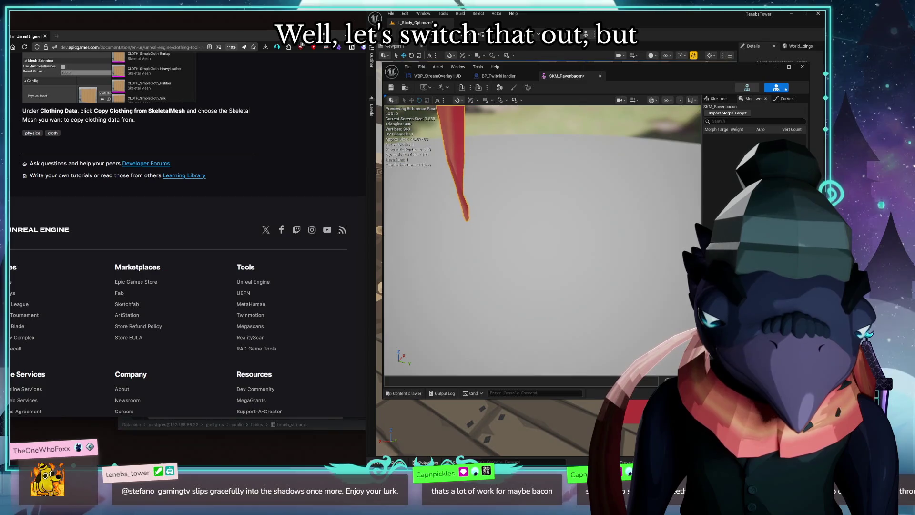
drag(572, 215, 558, 272)
scroll(558, 271, up, 3)
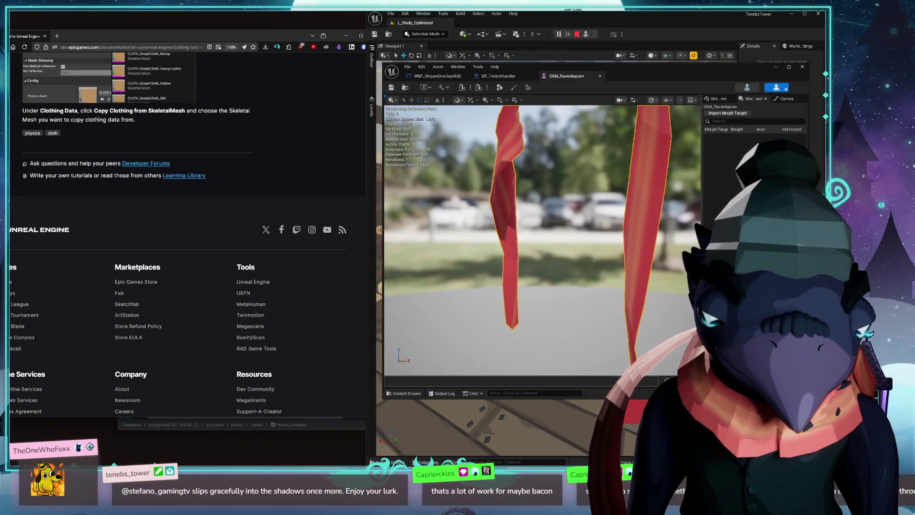
scroll(543, 236, down, 5)
drag(543, 236, 500, 257)
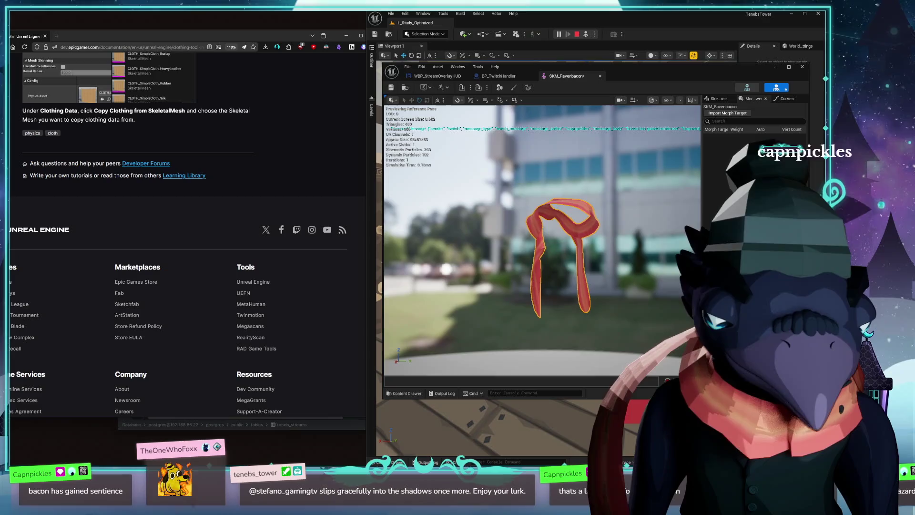
drag(544, 235, 529, 179)
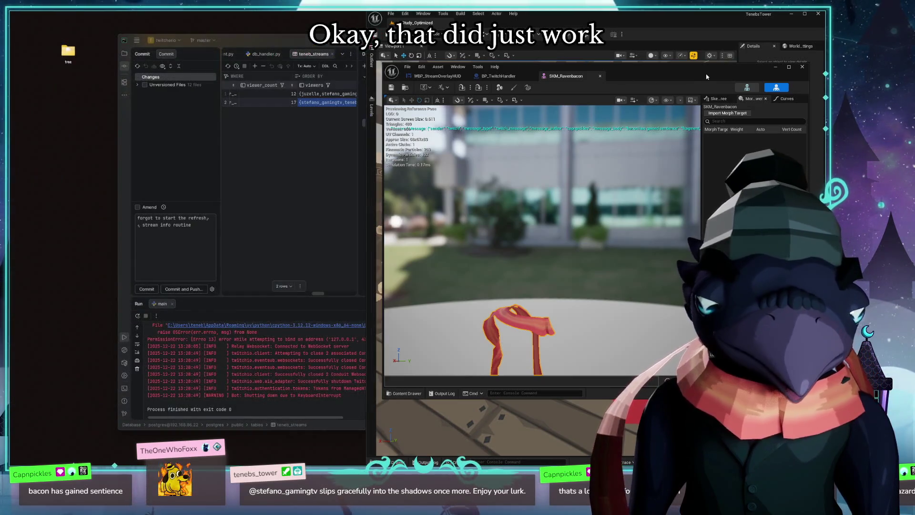
drag(719, 77, 560, 94)
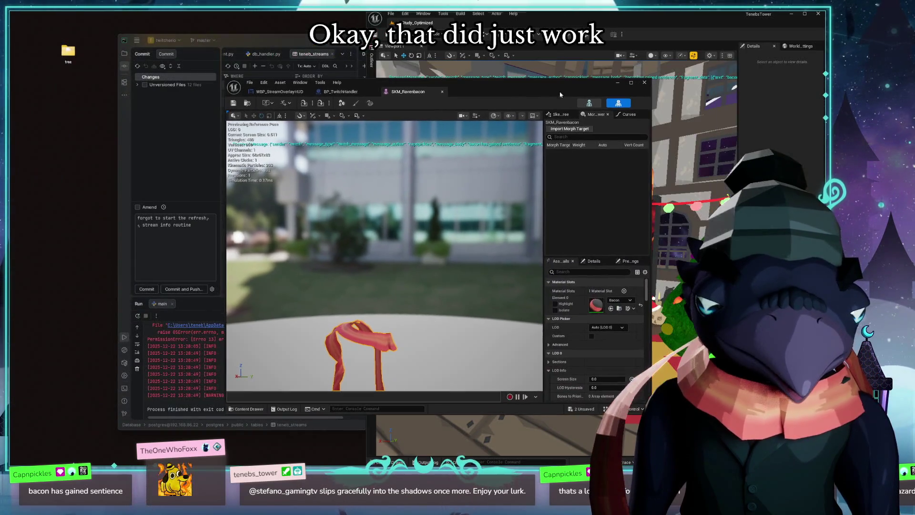
Step: Close the SKM_Ravenbacon editor, maximize the level editor and select BP_Teneb in the viewport
click(643, 83)
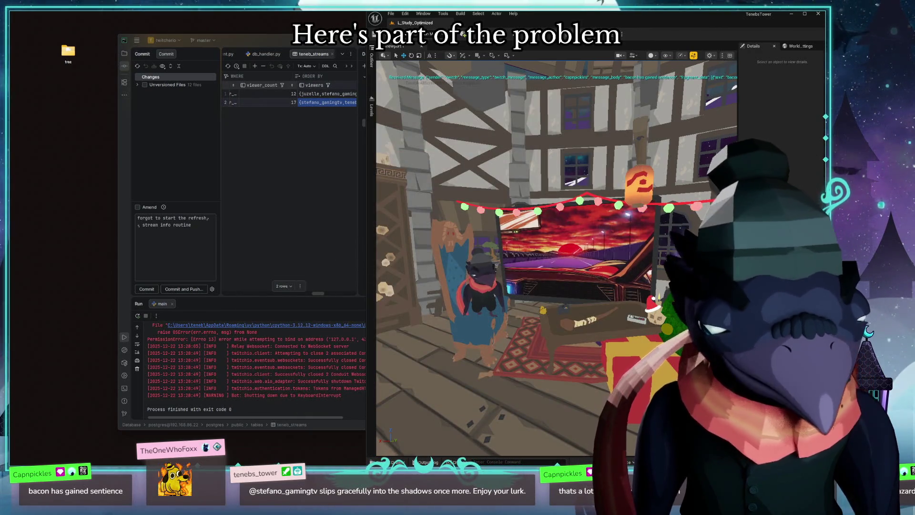
double_click(649, 22)
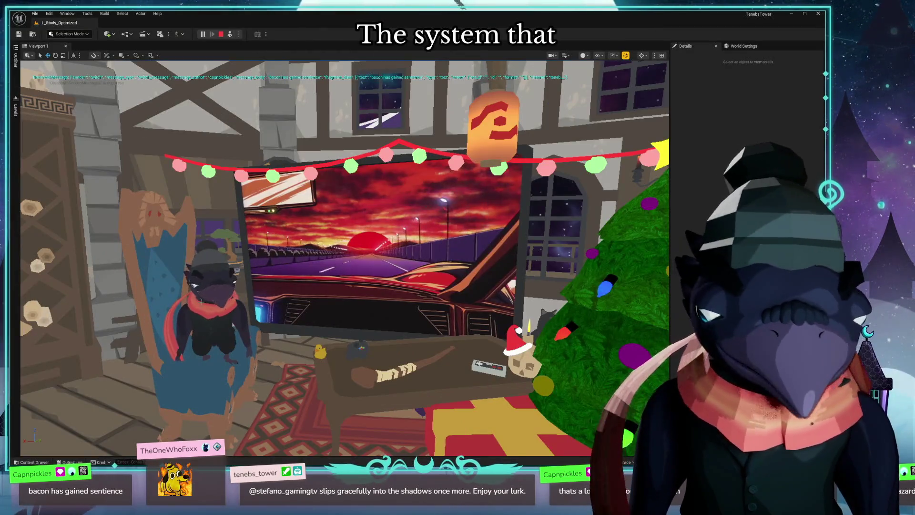
click(215, 318)
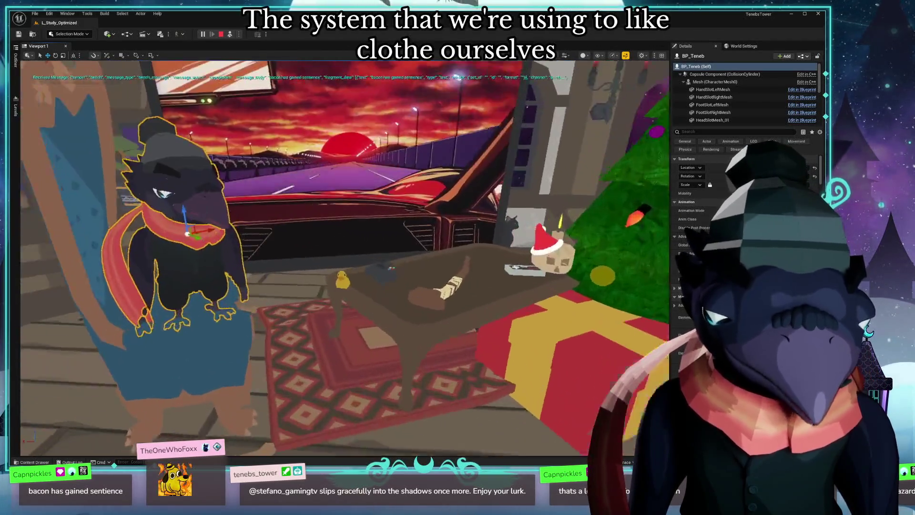
drag(458, 257, 373, 266)
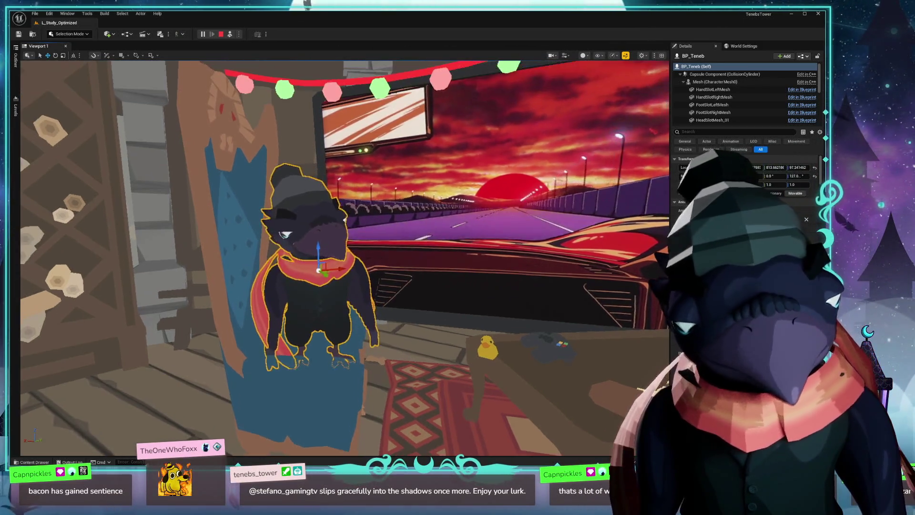
Step: Orbit around the bird character and inspect its HeadSlotMesh_02 component
key(ctrl+space)
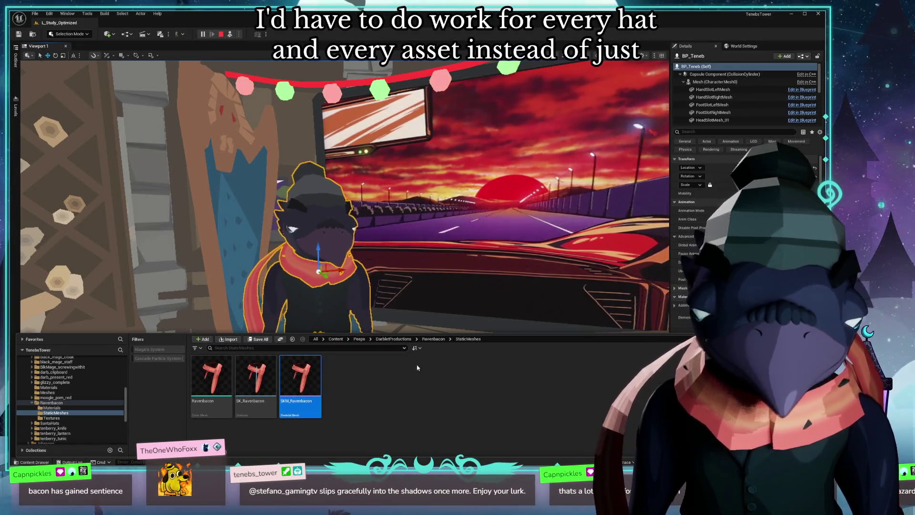
drag(301, 284, 214, 279)
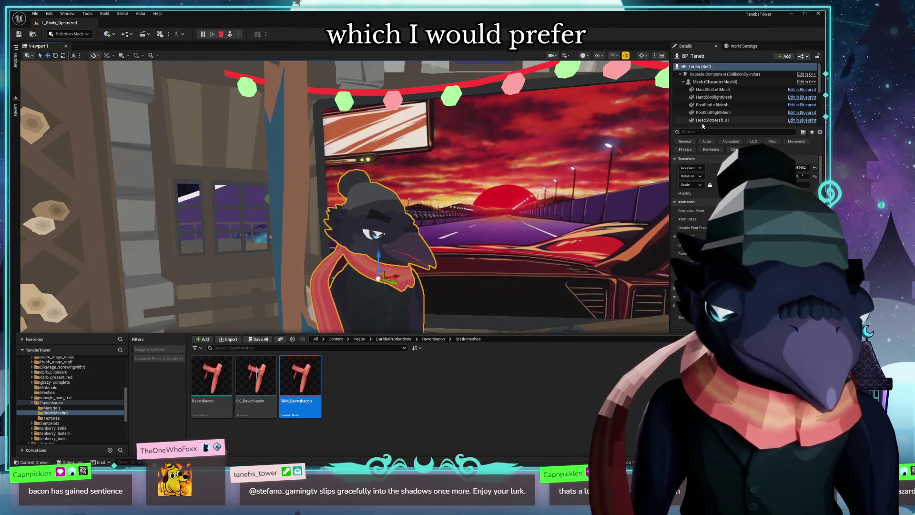
scroll(728, 90, down, 3)
click(727, 97)
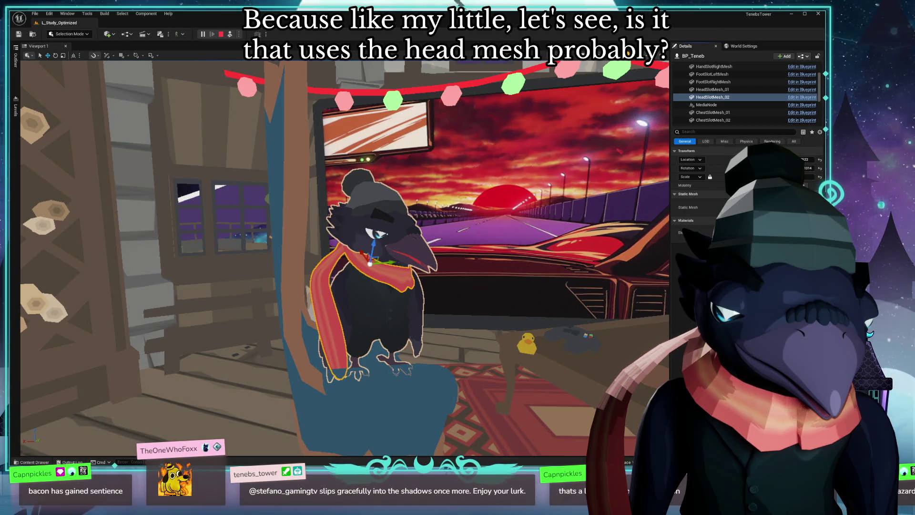
scroll(379, 251, up, 1)
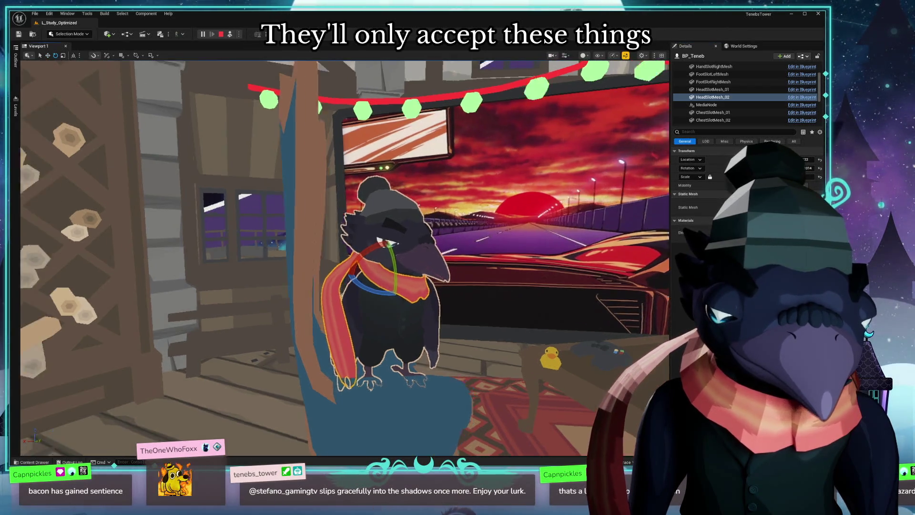
drag(391, 243, 483, 304)
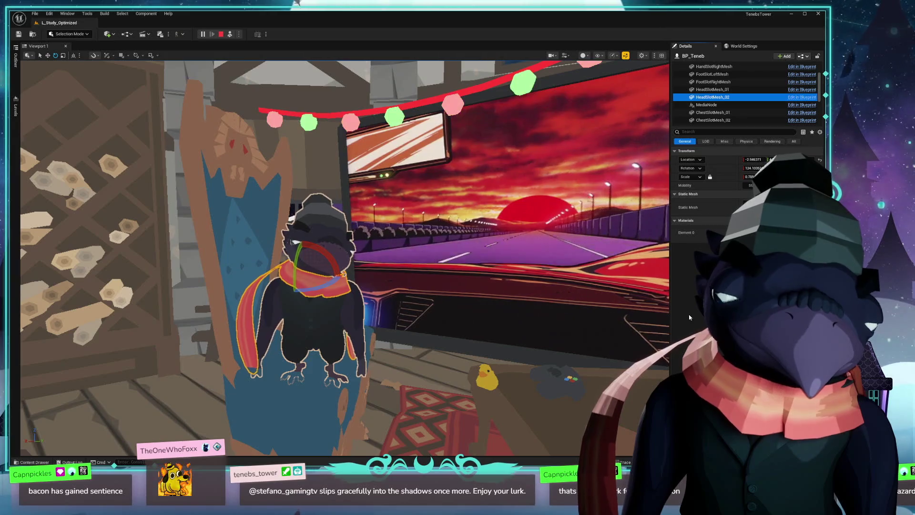
Step: Stop the play session and edit BP_Teneb's Blueprint from its root component (Ctrl+E)
click(223, 35)
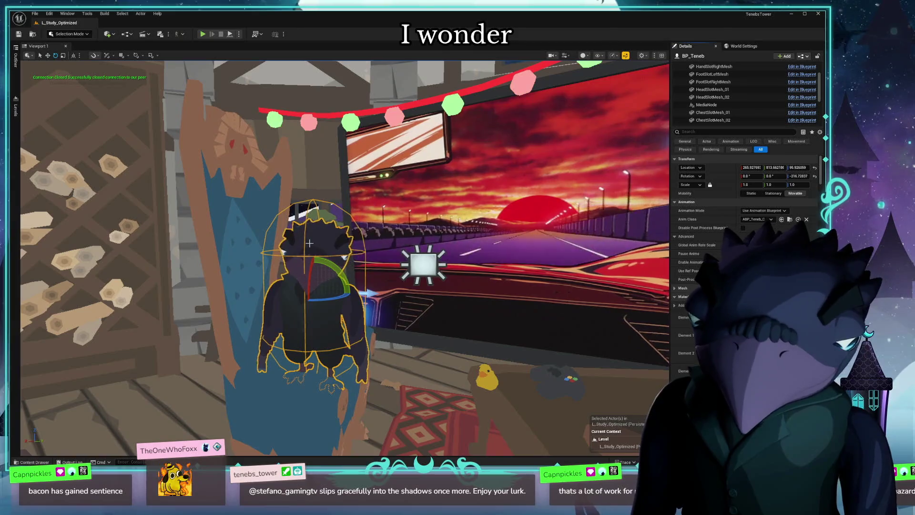
key(ctrl+space)
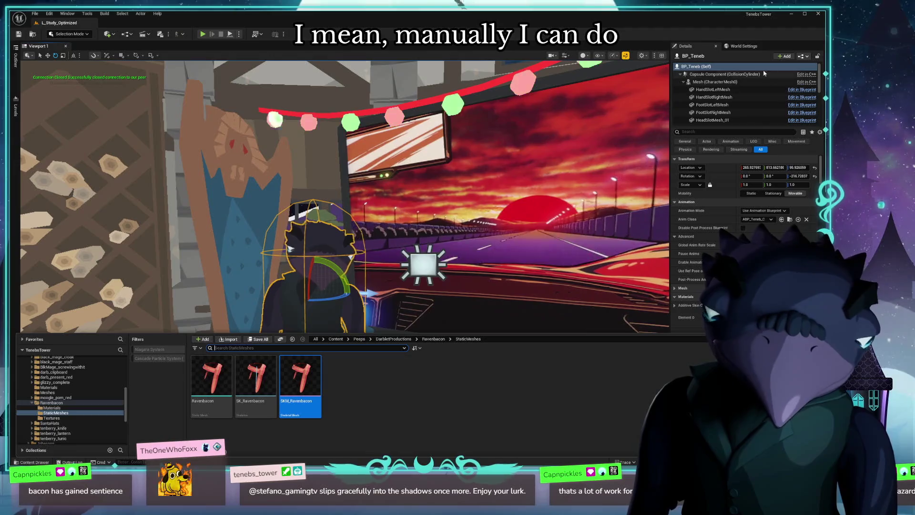
click(714, 74)
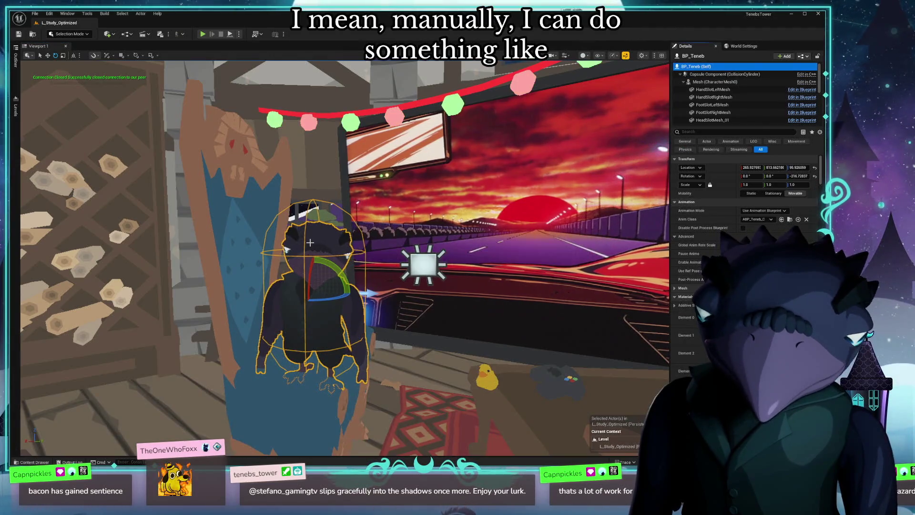
key(ctrl+e)
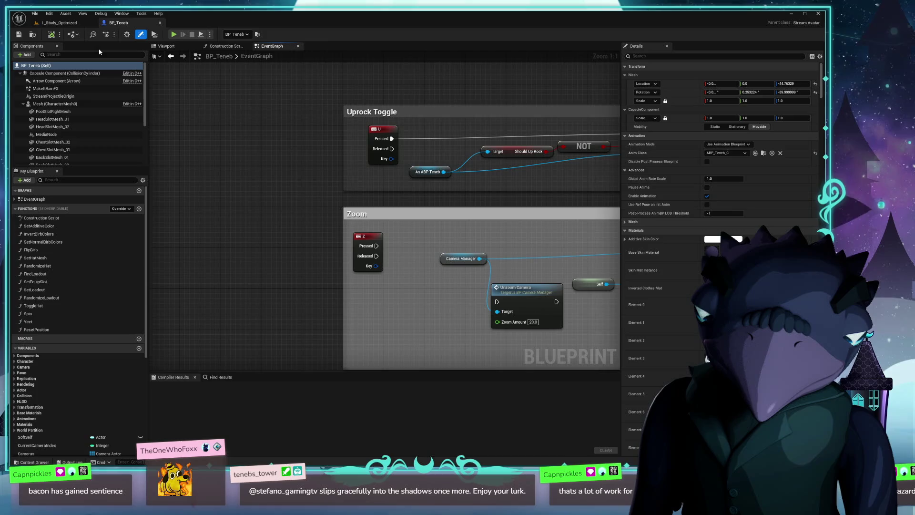
Step: Undock the BP_Teneb Blueprint editor into a large floating window over the level
drag(118, 23, 315, 68)
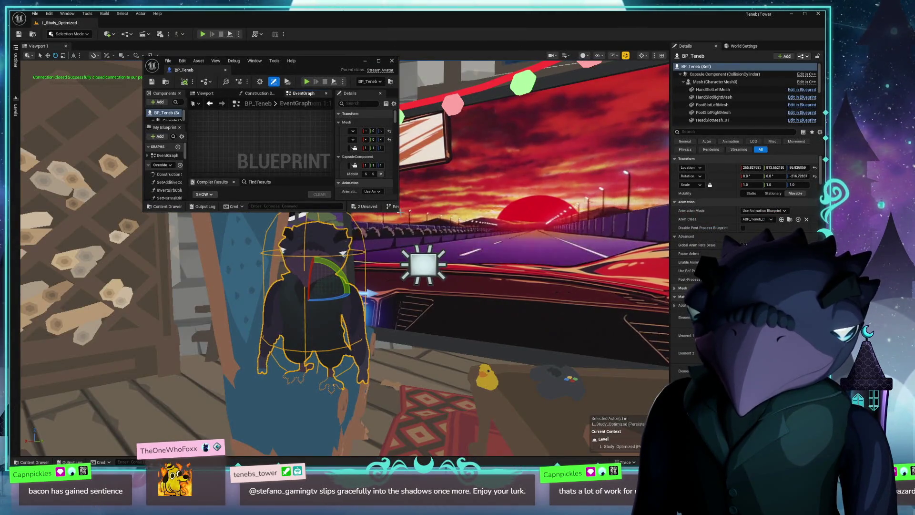
drag(400, 212, 677, 413)
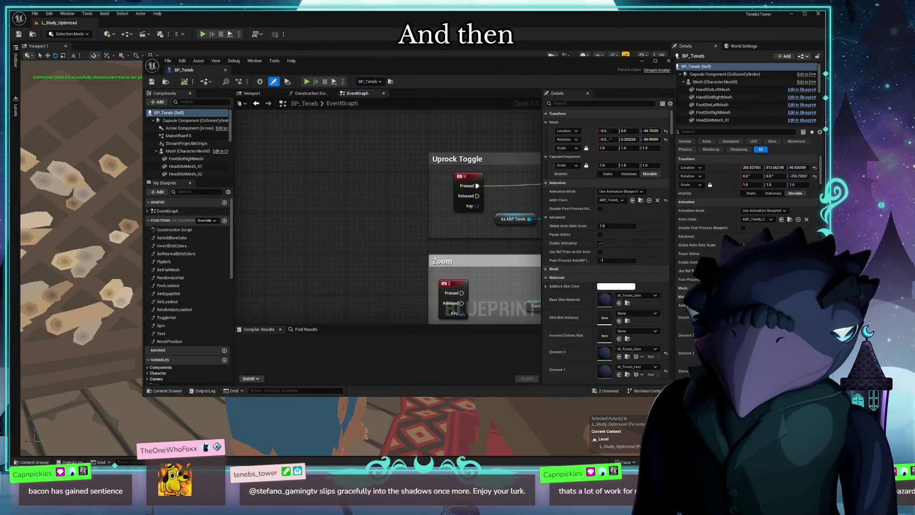
scroll(200, 157, down, 3)
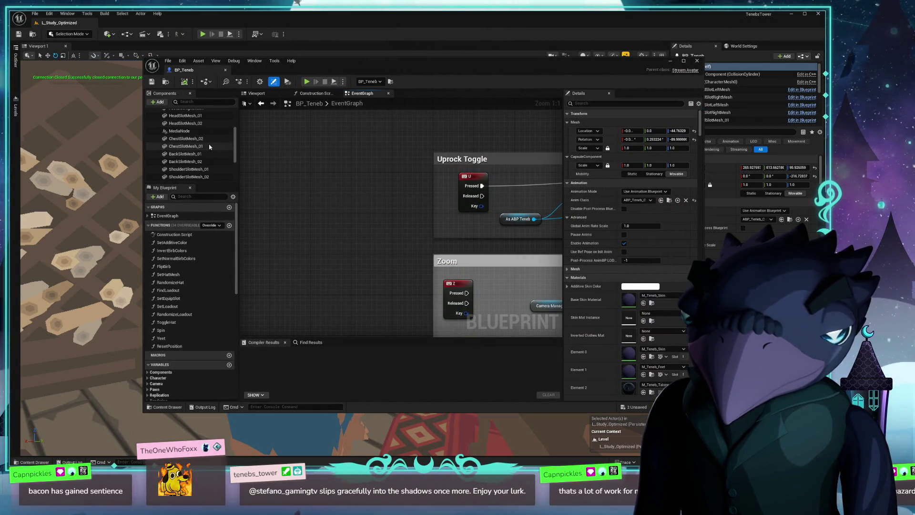
Step: Review the Back and Chest slot mesh components and Class Settings, then select the character mesh
click(184, 160)
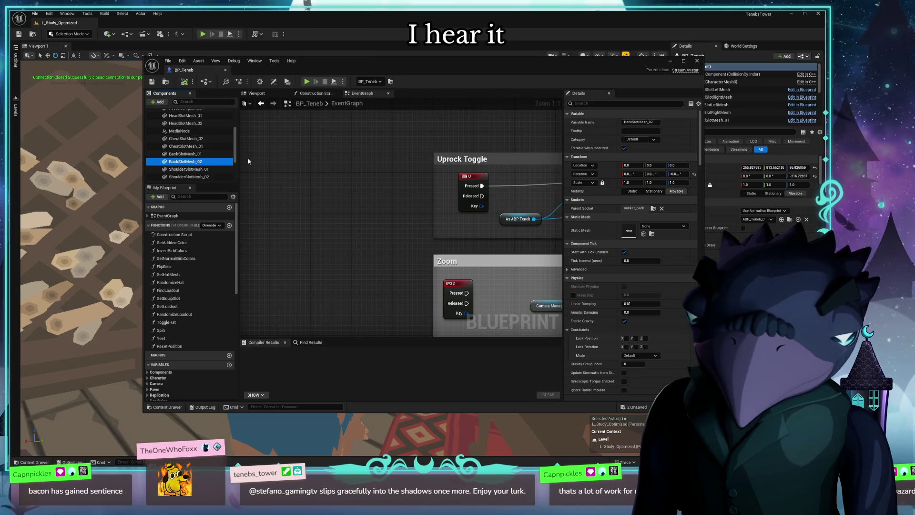
scroll(236, 150, up, 1)
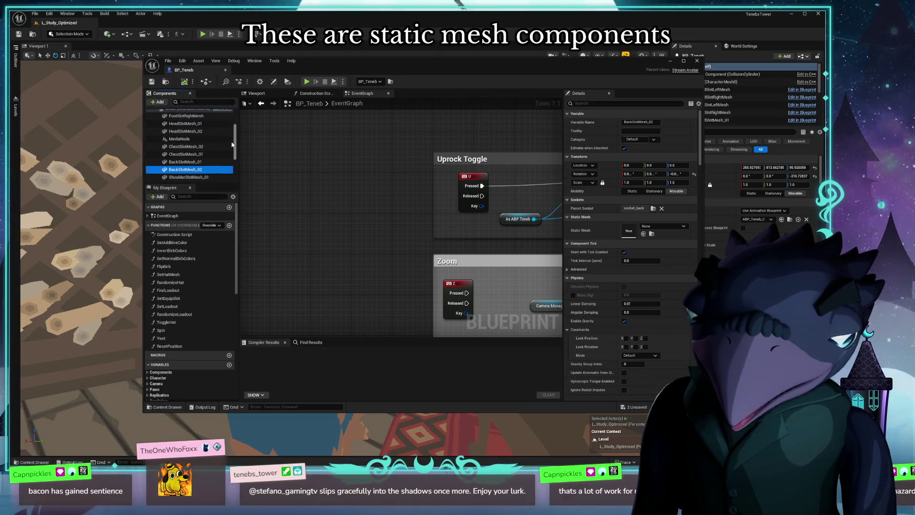
click(189, 163)
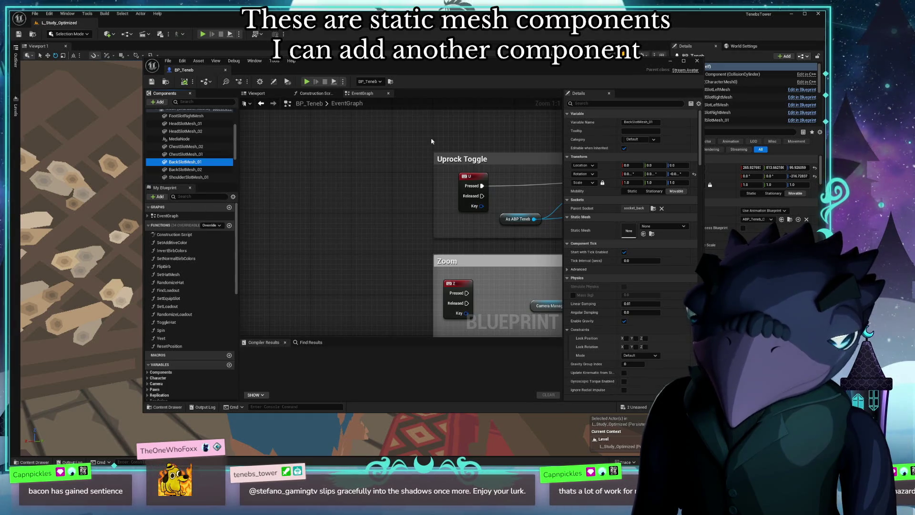
click(259, 82)
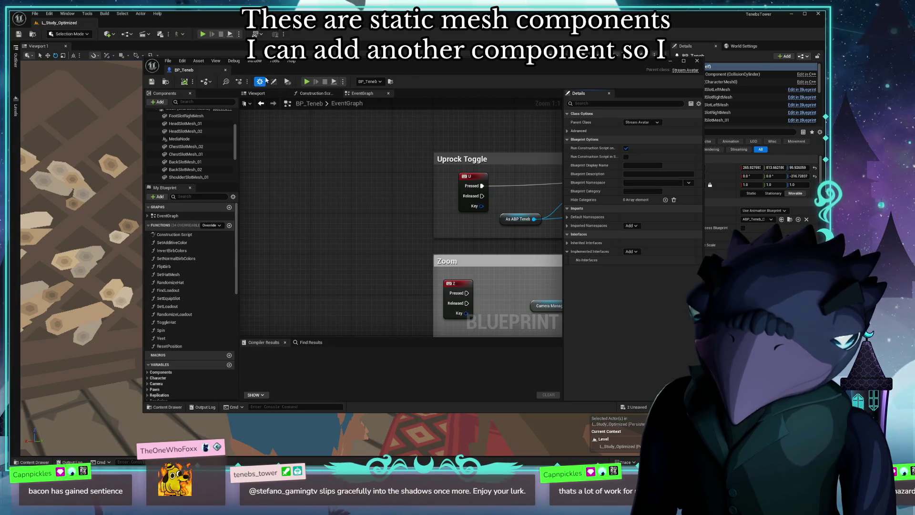
click(187, 146)
right_click(197, 146)
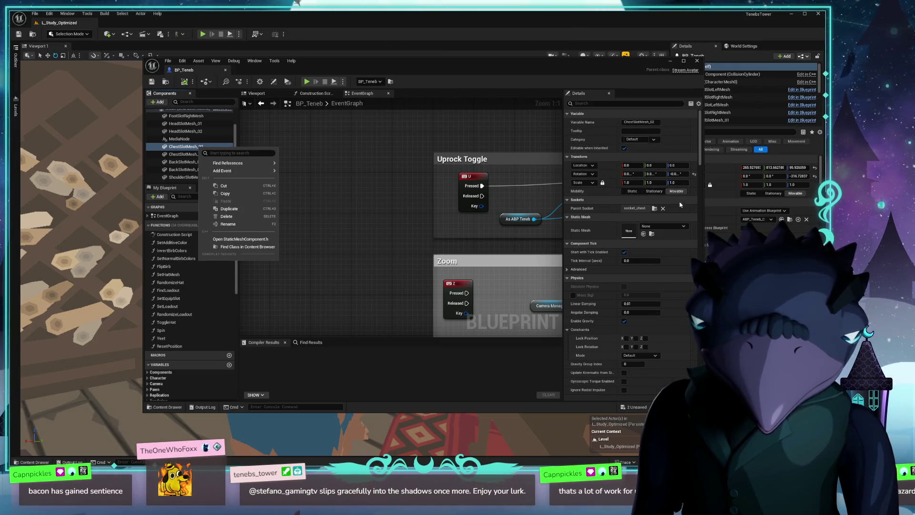
mouse_move(223, 171)
click(175, 159)
scroll(186, 143, up, 2)
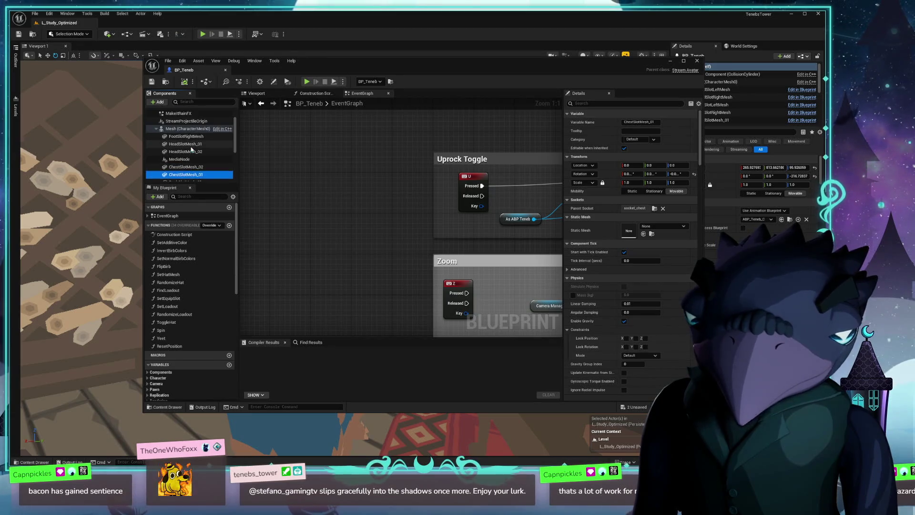
click(189, 130)
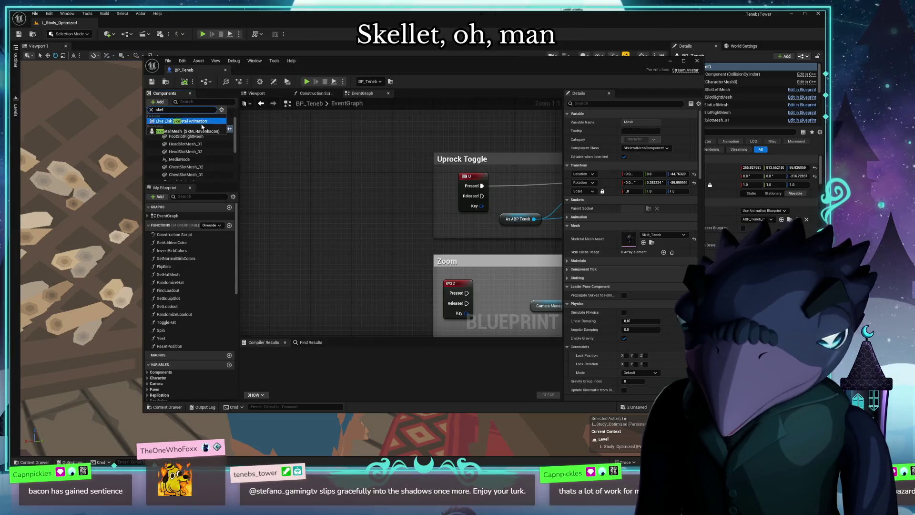
Step: Add a Skeletal Mesh component to BP_Teneb and rename it NeckSkeletalSlot
click(159, 102)
text(skel)
click(172, 132)
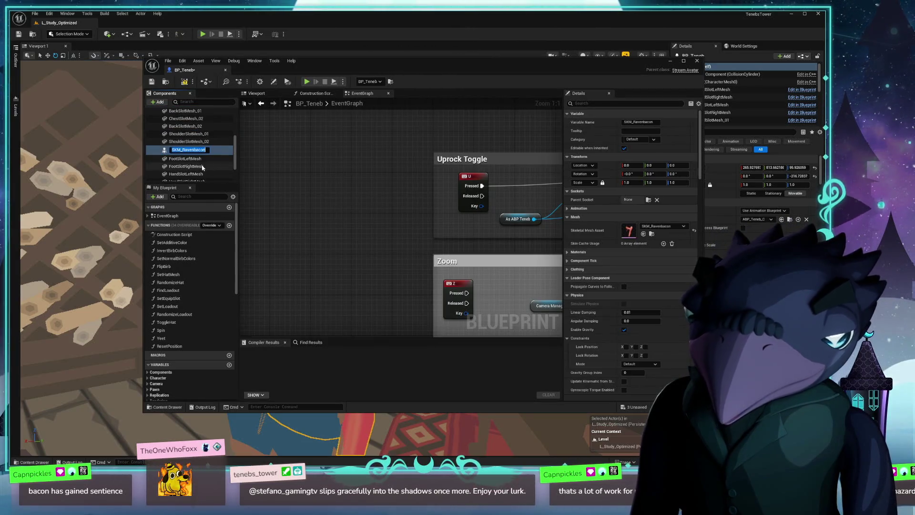
click(191, 151)
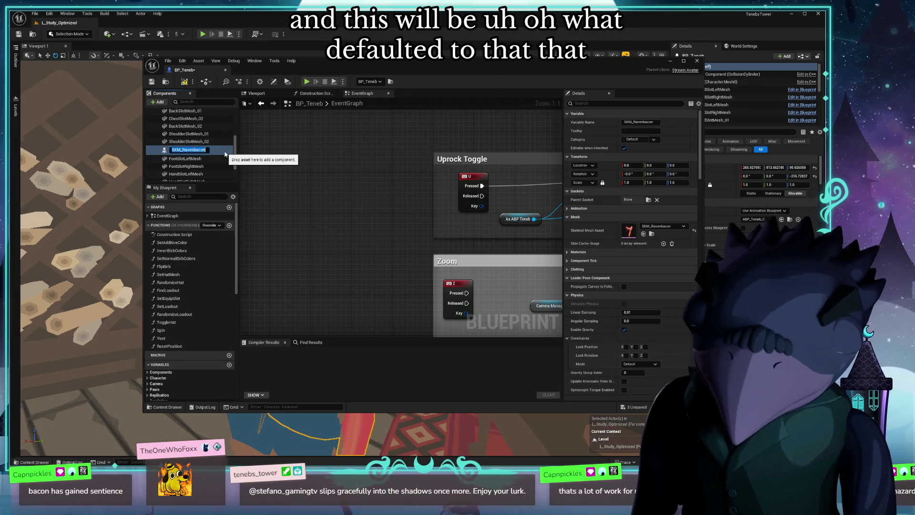
text(NeckSkeletalSlot)
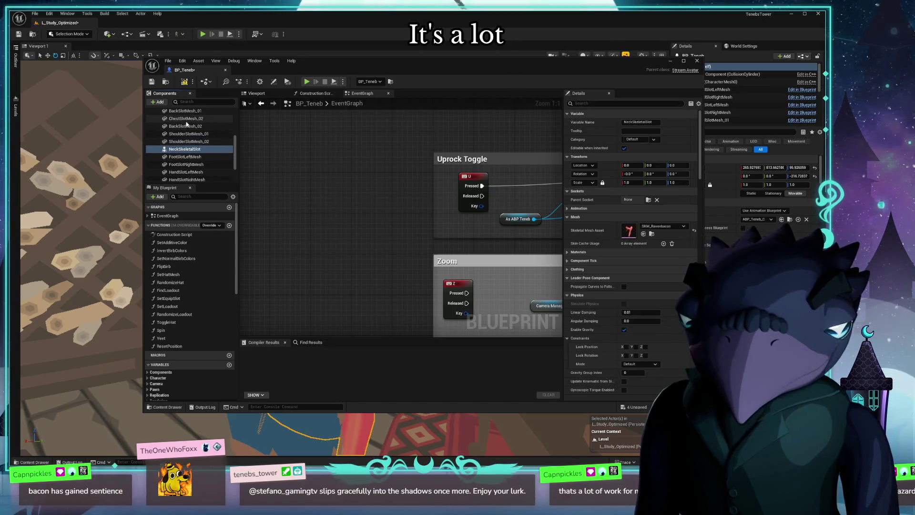
scroll(215, 129, up, 3)
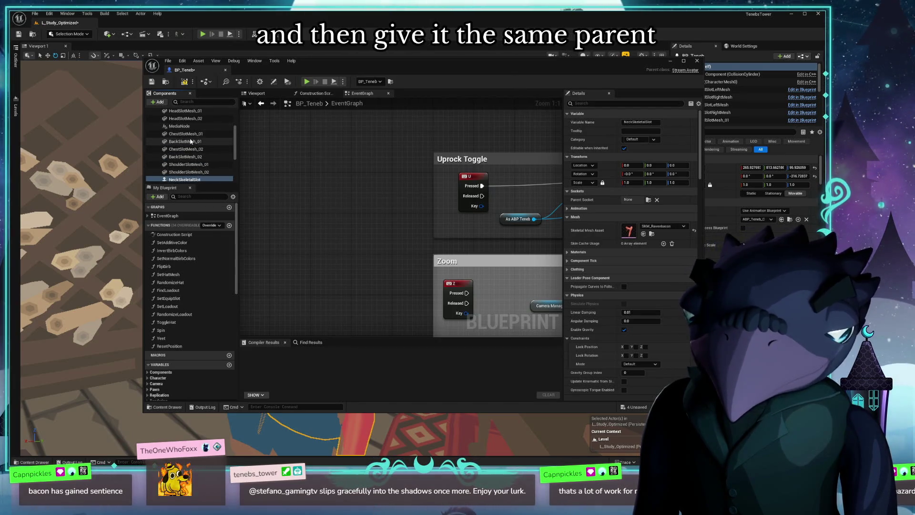
Step: Set NeckSkeletalSlot's Parent Socket to the head1 bone of the character mesh
drag(184, 134, 186, 123)
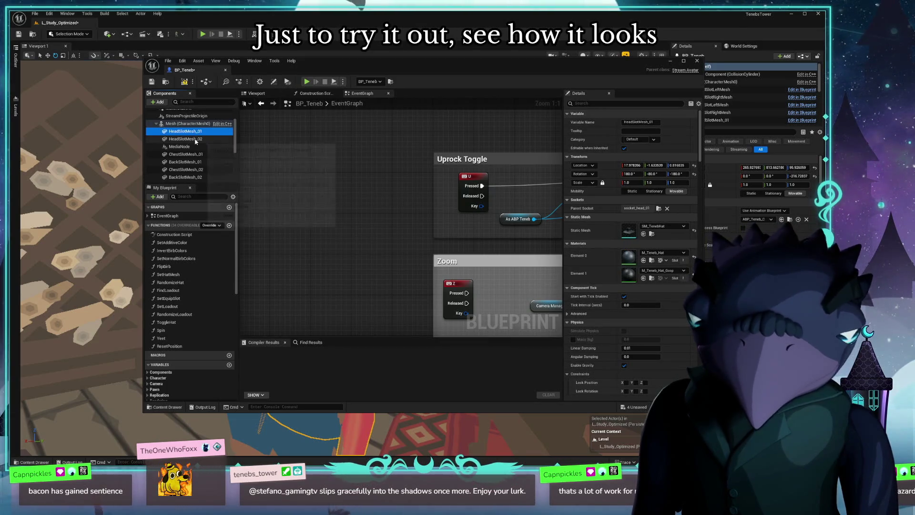
scroll(197, 150, down, 3)
scroll(197, 153, down, 3)
click(187, 159)
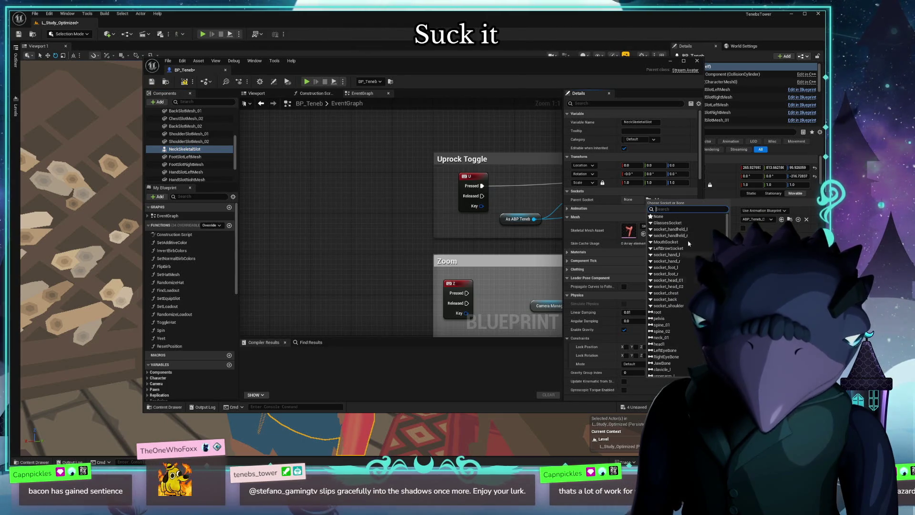
scroll(681, 283, down, 3)
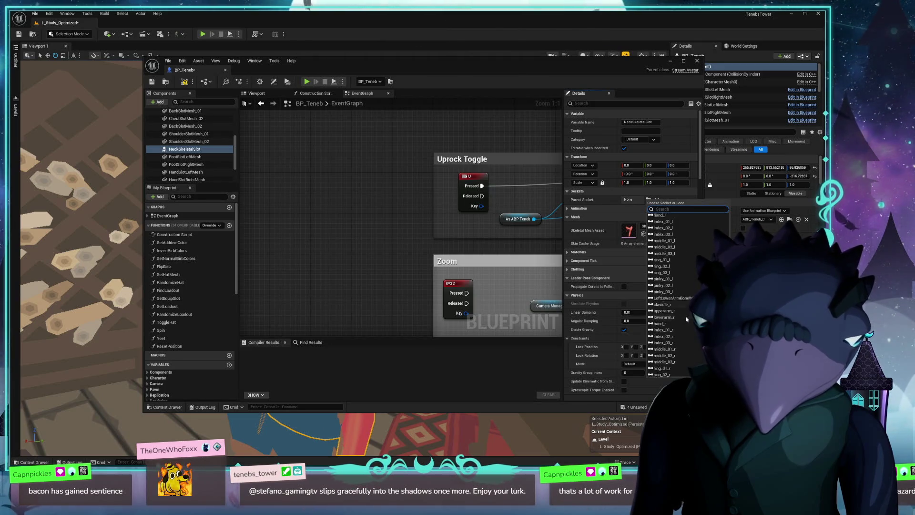
scroll(687, 308, down, 5)
scroll(686, 319, up, 3)
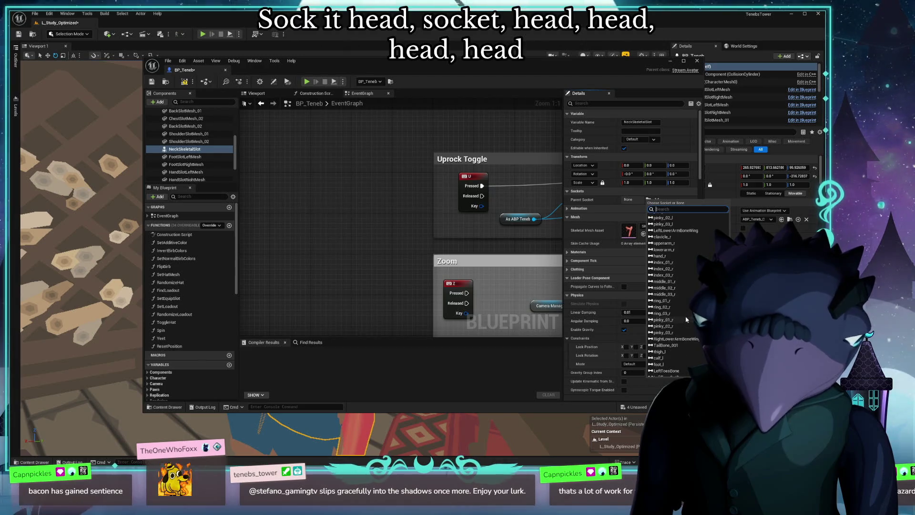
scroll(679, 322, up, 3)
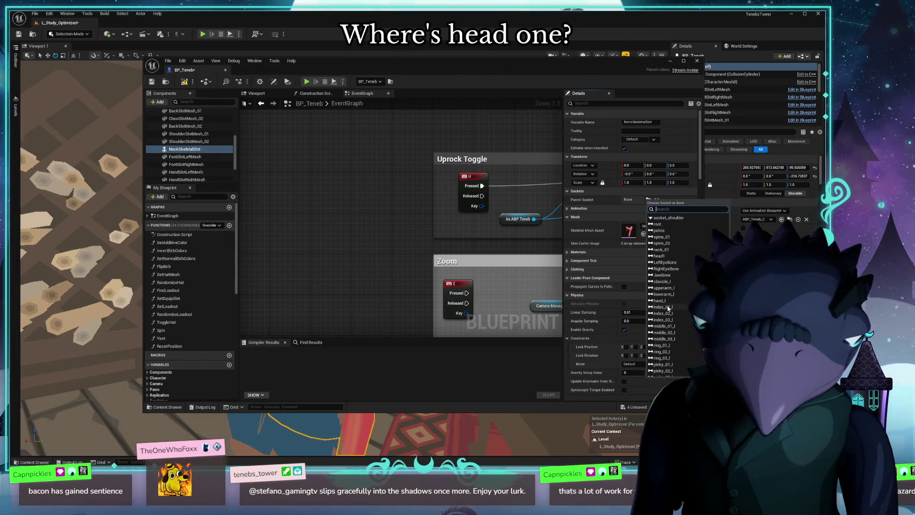
click(658, 255)
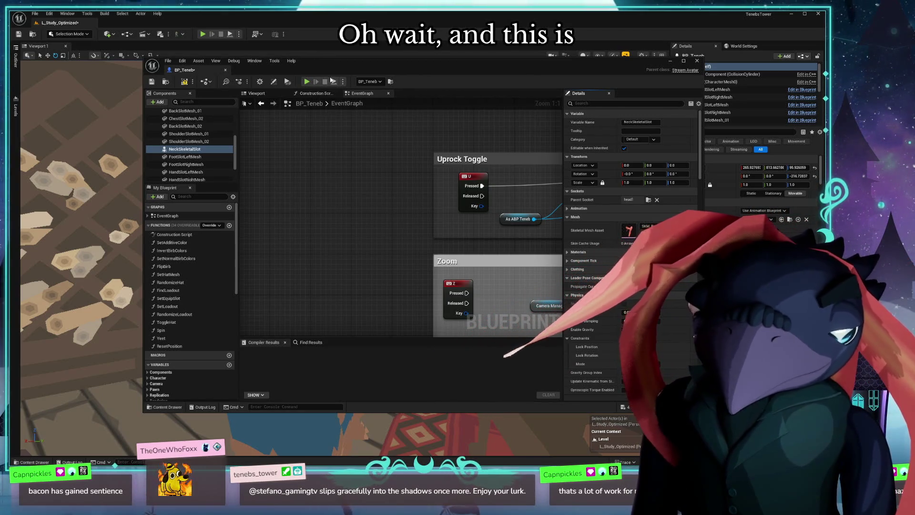
Step: Compile BP_Teneb with the neck skeletal mesh attached, then select NeckSkeletalSlot
click(184, 81)
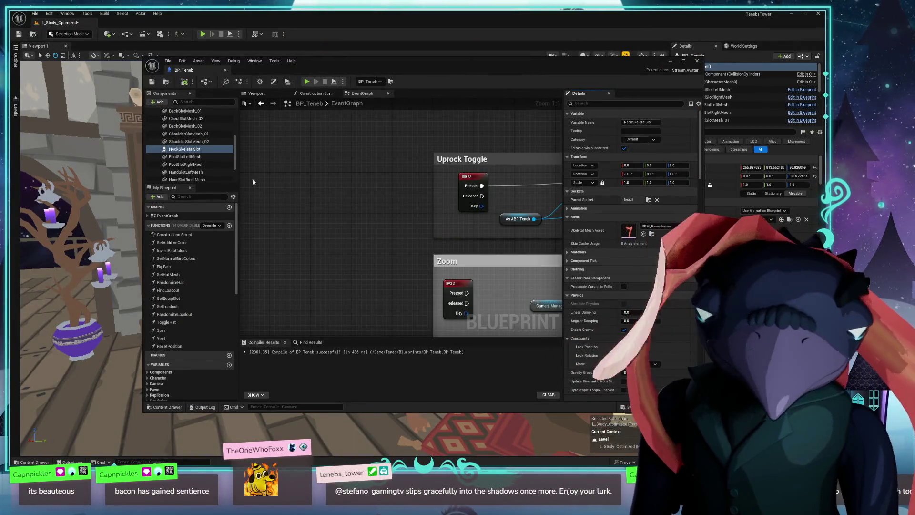
click(193, 150)
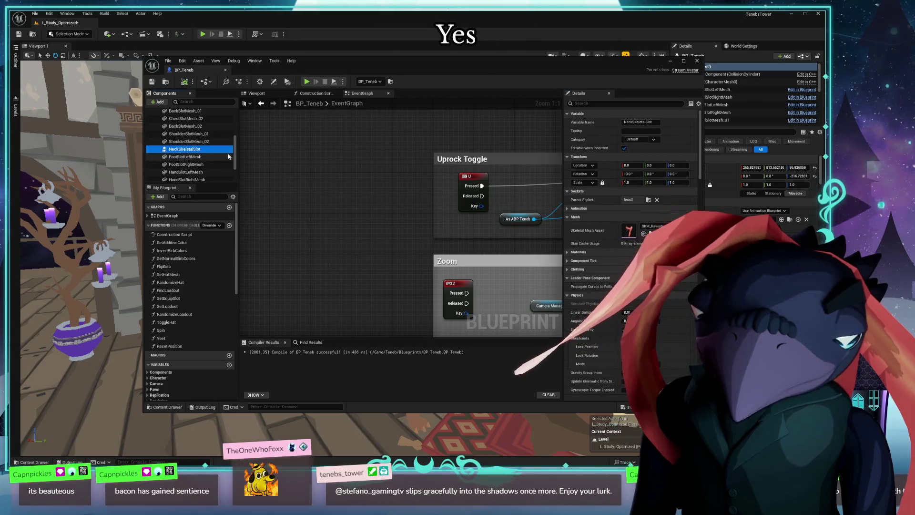
Step: Delete the NeckSkeletalSlot test component from BP_Teneb
key(Delete)
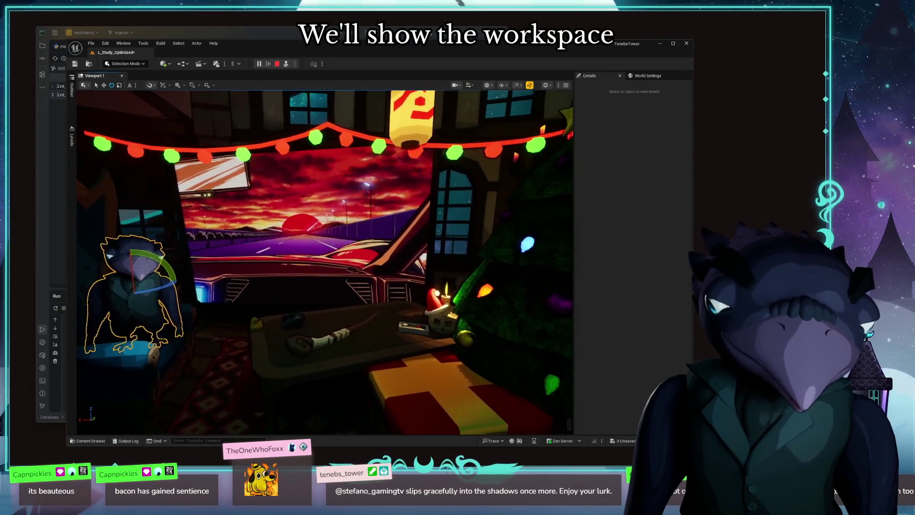
Step: Browse to the Blueprints > Structs folder and open EquipSlotStruct for editing
click(322, 200)
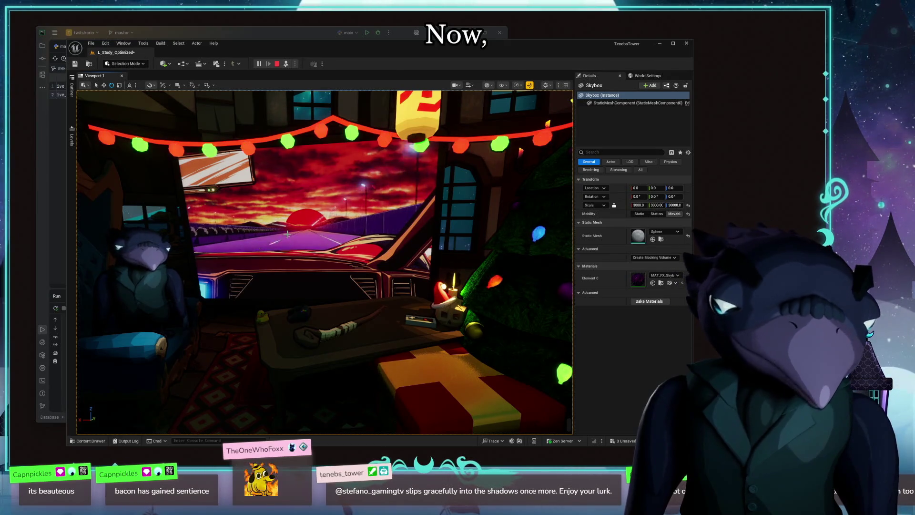
click(92, 440)
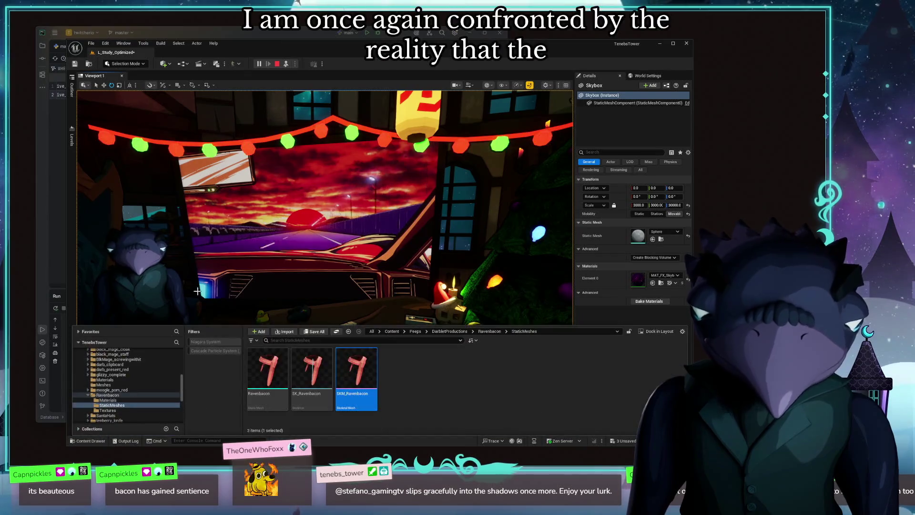
scroll(113, 384, down, 3)
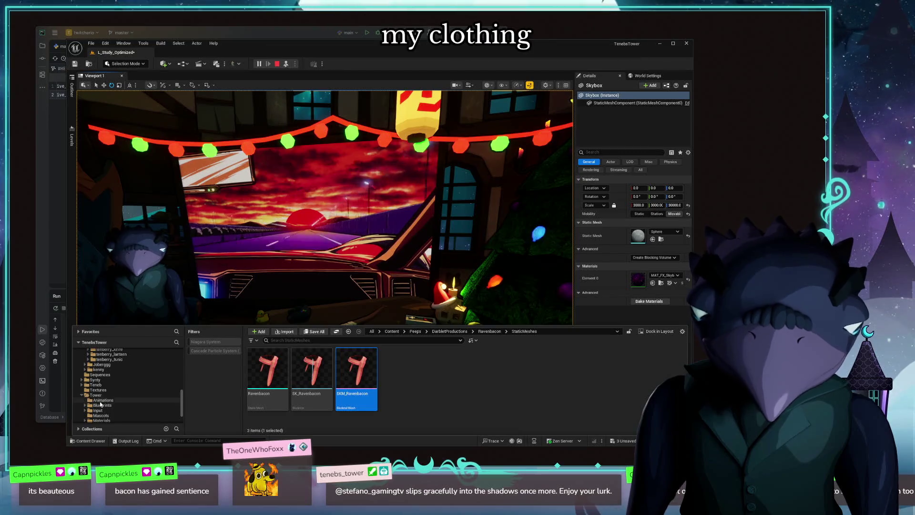
scroll(114, 400, down, 1)
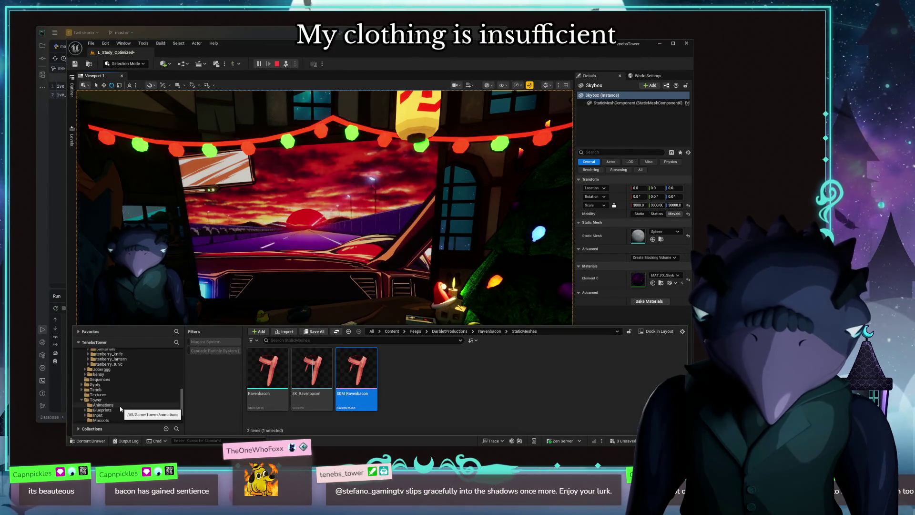
scroll(115, 393, down, 2)
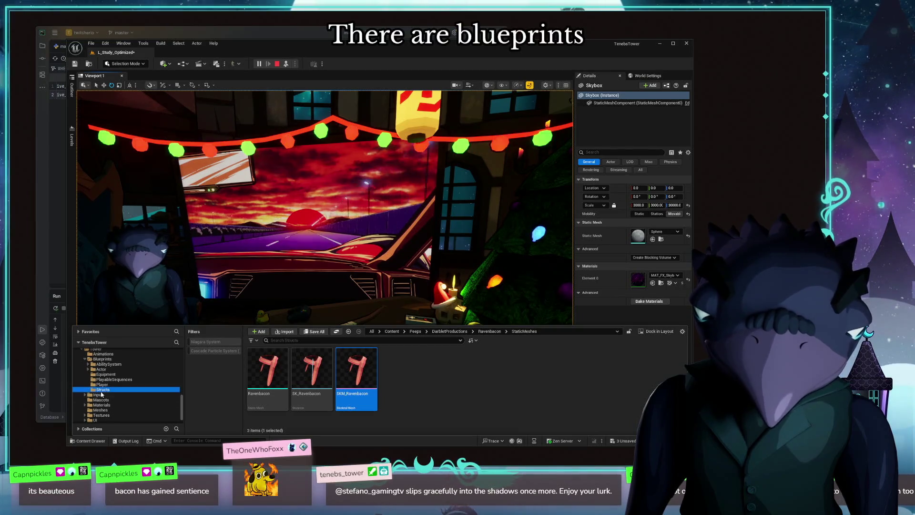
click(104, 389)
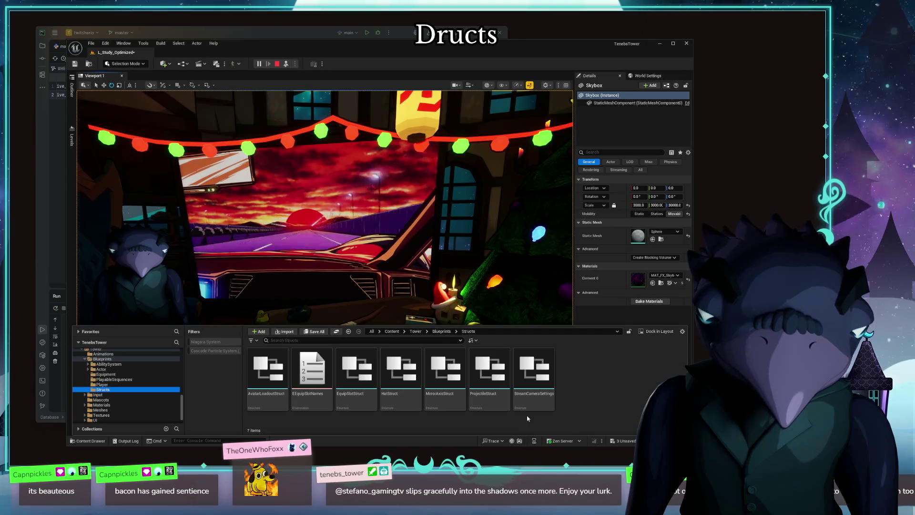
double_click(357, 375)
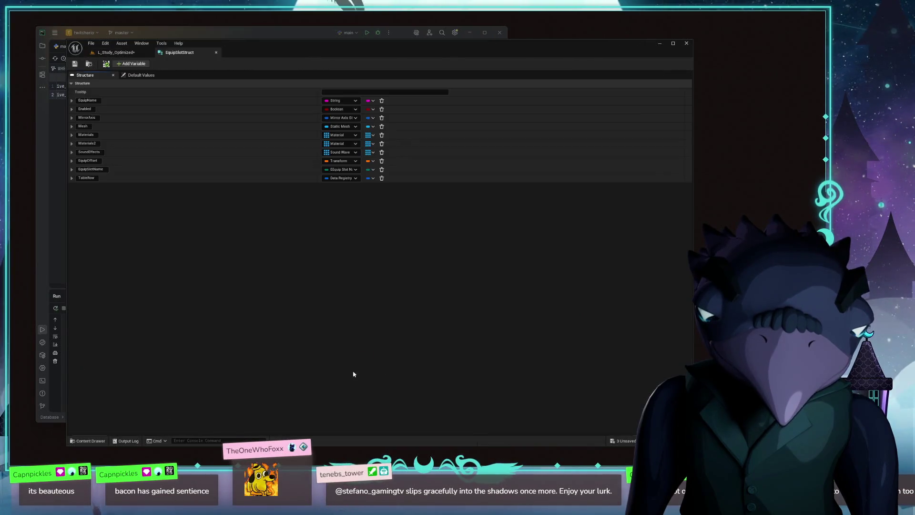
click(355, 126)
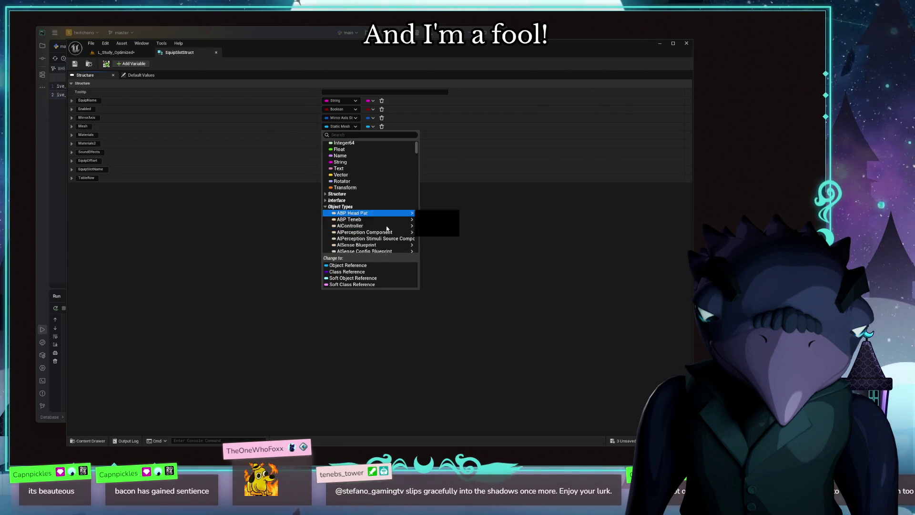
scroll(373, 200, down, 10)
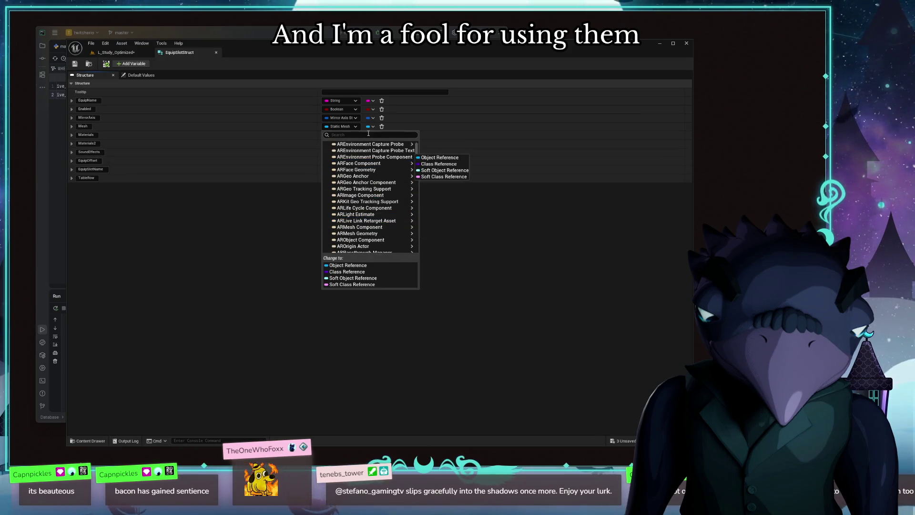
text(mesh)
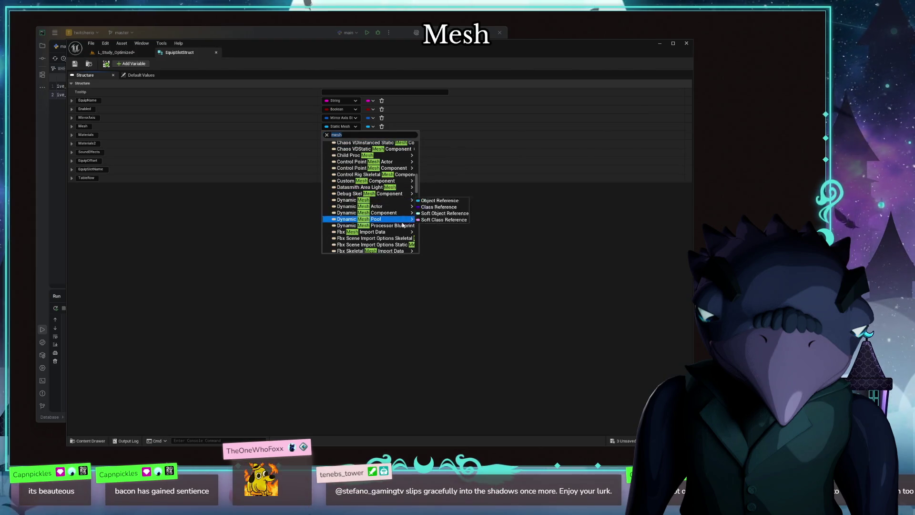
scroll(377, 179, down, 5)
scroll(412, 207, up, 3)
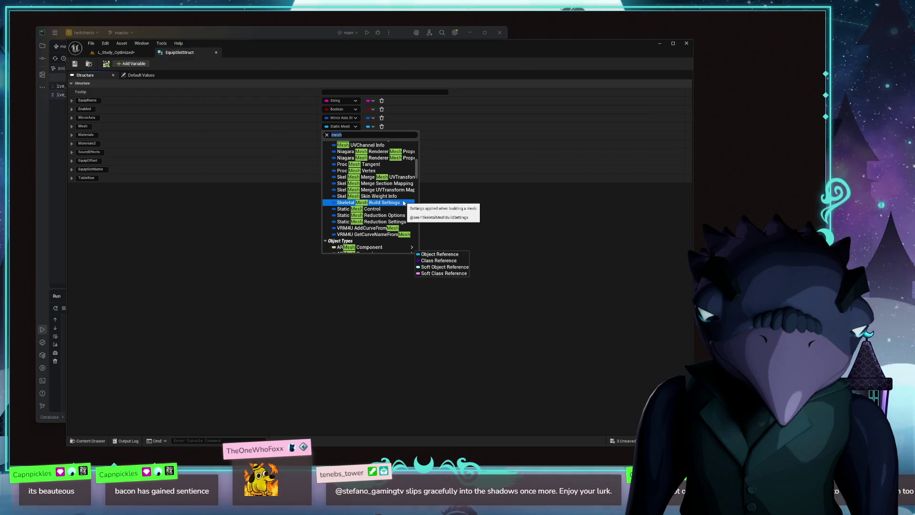
scroll(400, 204, up, 4)
scroll(390, 206, up, 4)
scroll(382, 207, up, 3)
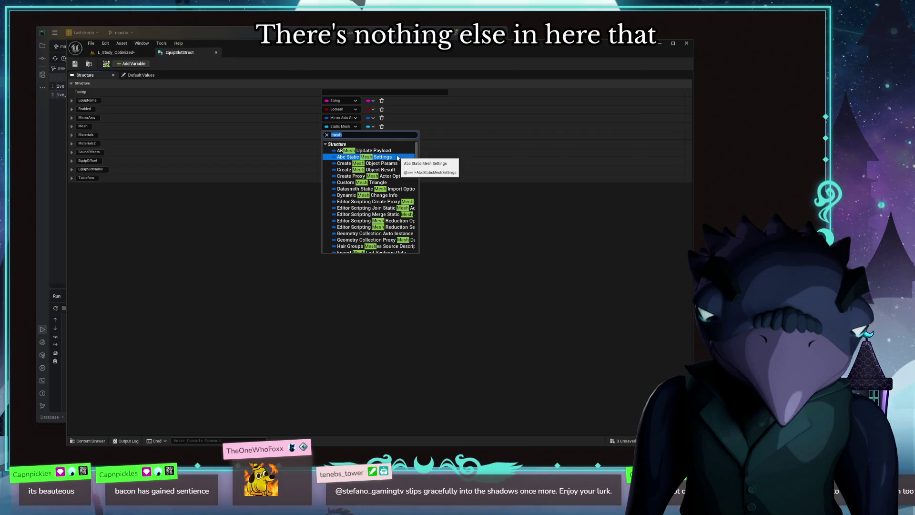
scroll(397, 164, down, 5)
scroll(397, 172, down, 4)
scroll(395, 176, down, 3)
mouse_move(365, 188)
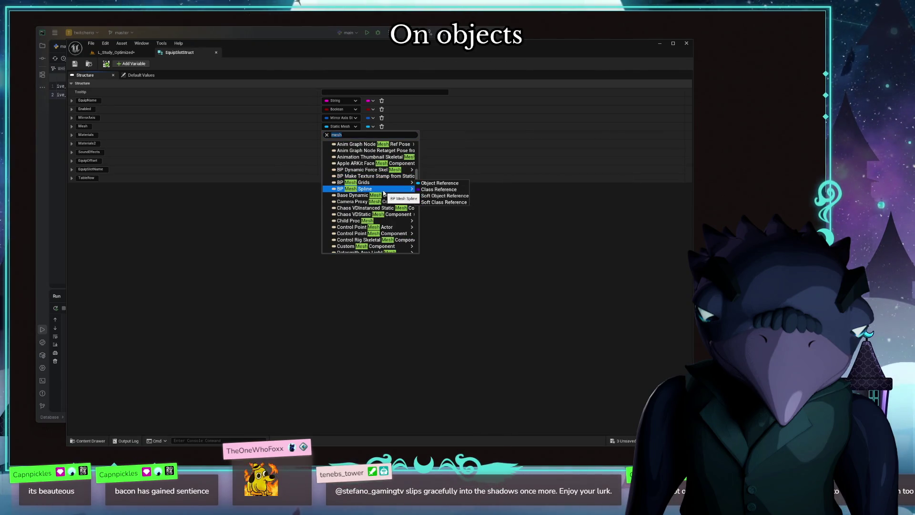
scroll(386, 194, up, 3)
scroll(379, 197, up, 3)
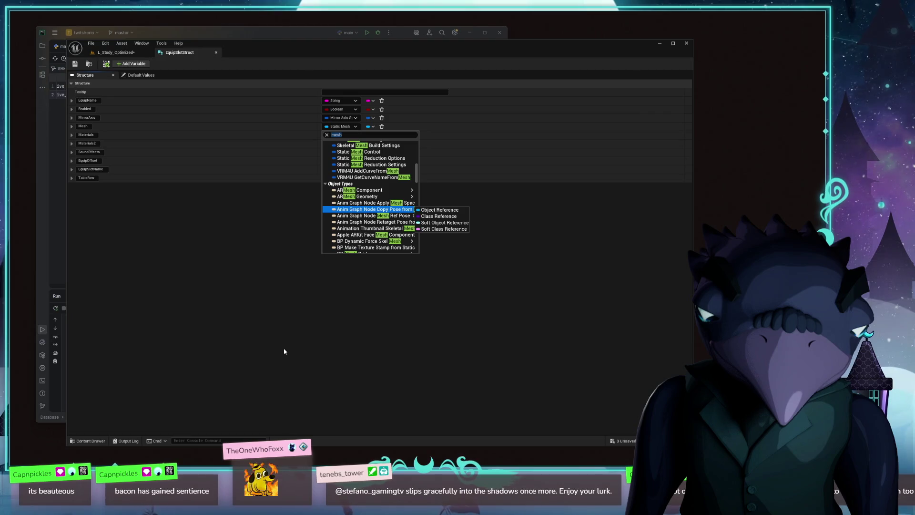
scroll(373, 215, down, 3)
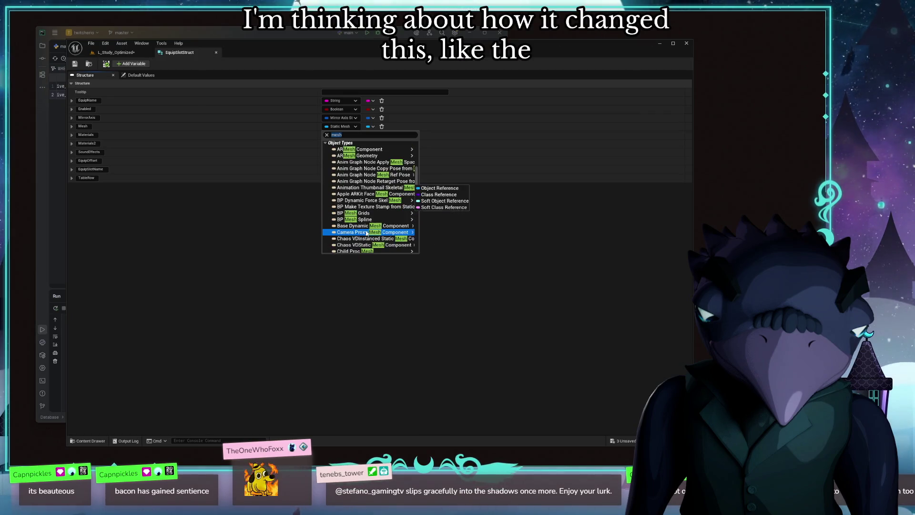
scroll(381, 233, down, 3)
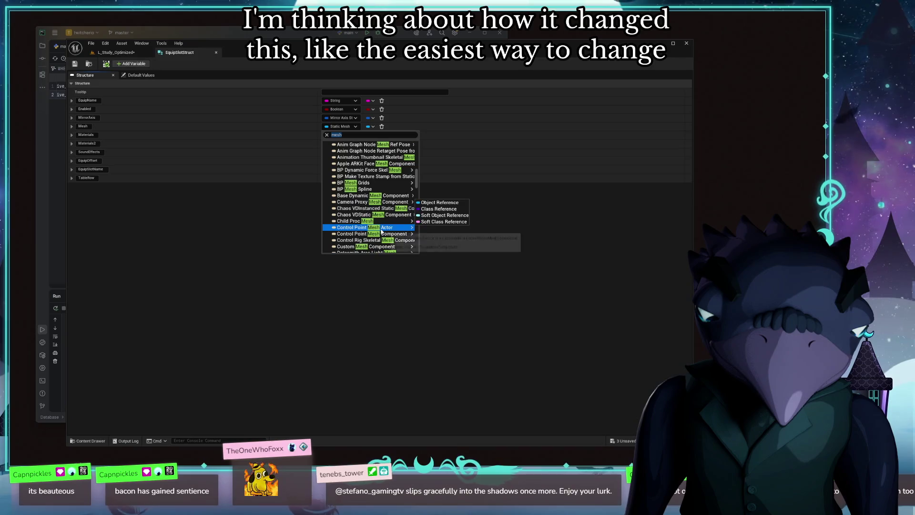
scroll(397, 208, down, 3)
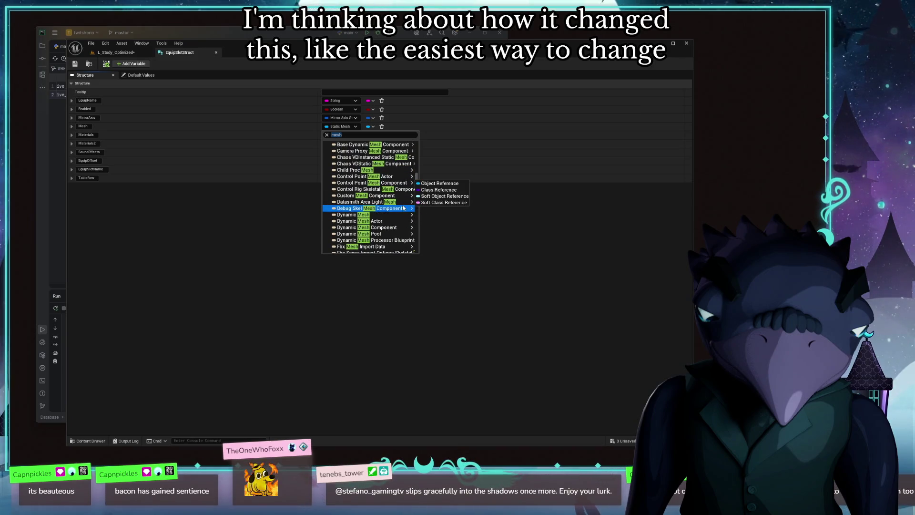
scroll(379, 211, down, 2)
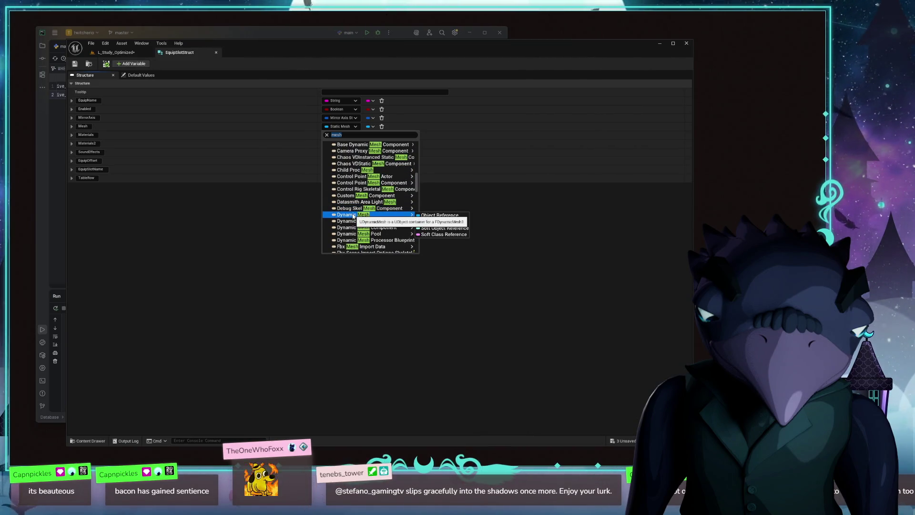
scroll(401, 208, down, 1)
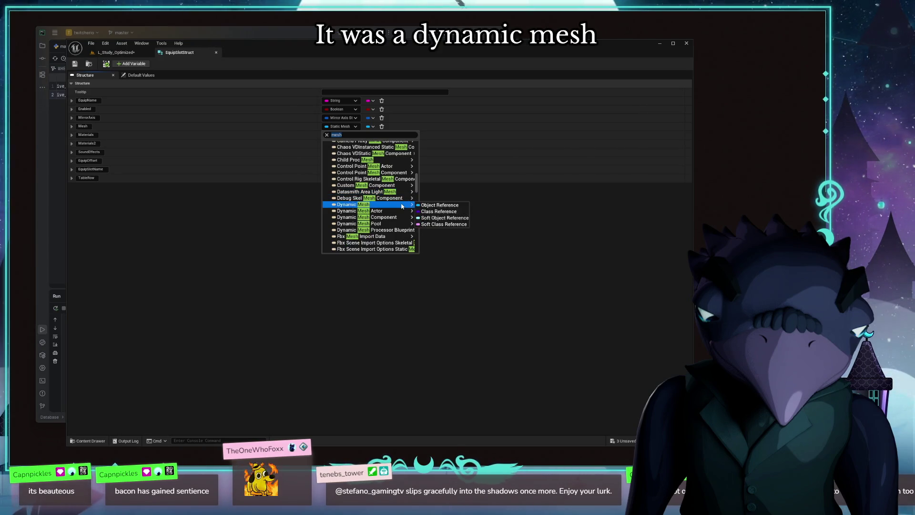
scroll(397, 206, up, 3)
scroll(395, 206, up, 3)
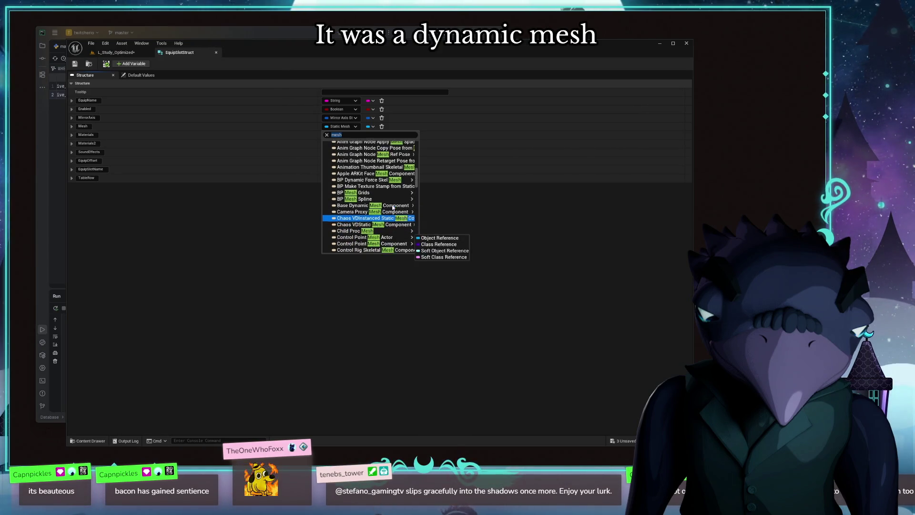
scroll(393, 206, down, 3)
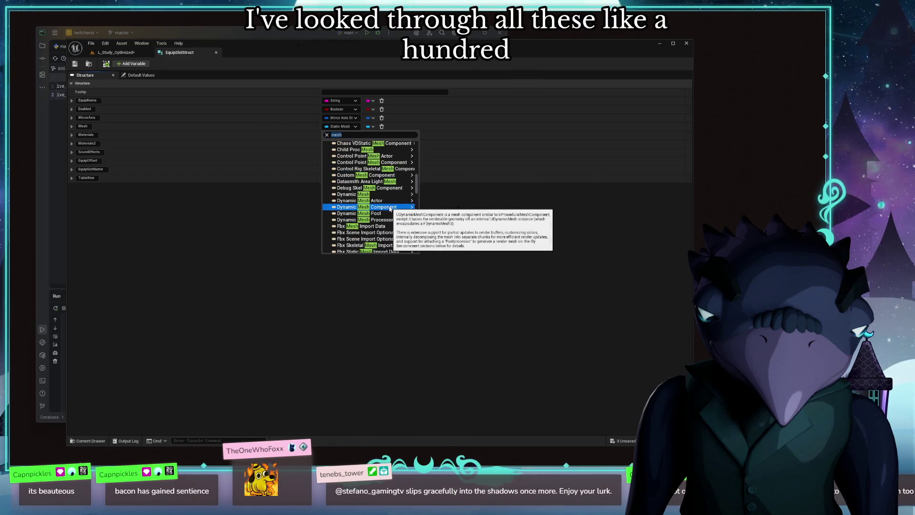
scroll(392, 206, down, 3)
scroll(391, 207, down, 3)
scroll(391, 207, down, 3)
scroll(391, 207, down, 3)
scroll(391, 207, down, 2)
scroll(391, 207, down, 3)
scroll(391, 207, down, 3)
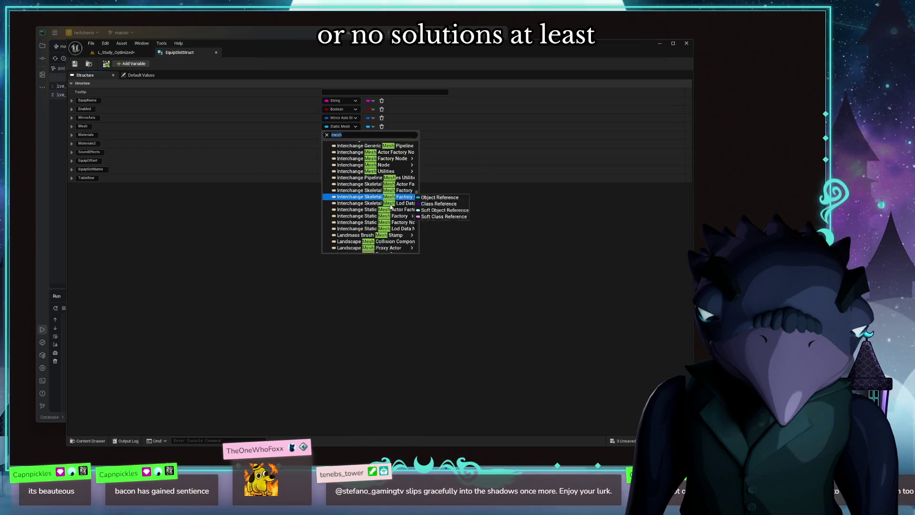
scroll(391, 207, down, 3)
scroll(391, 207, down, 2)
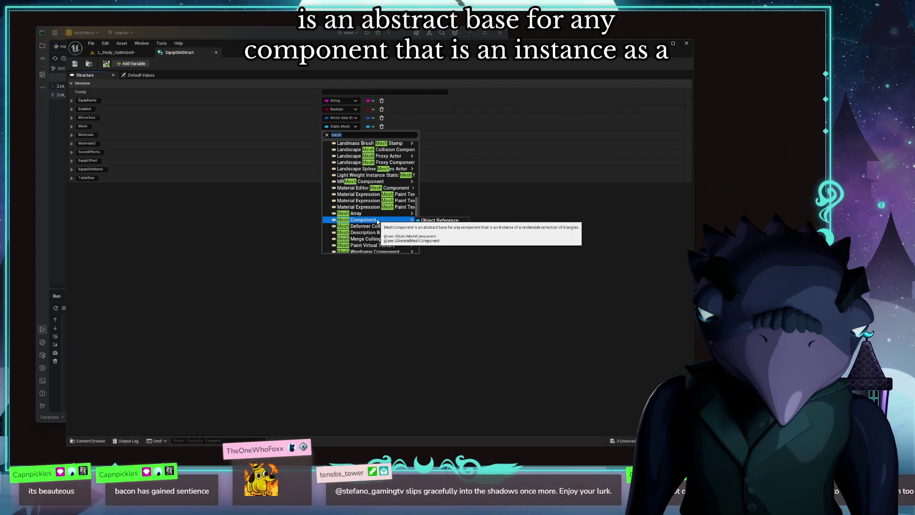
mouse_move(364, 220)
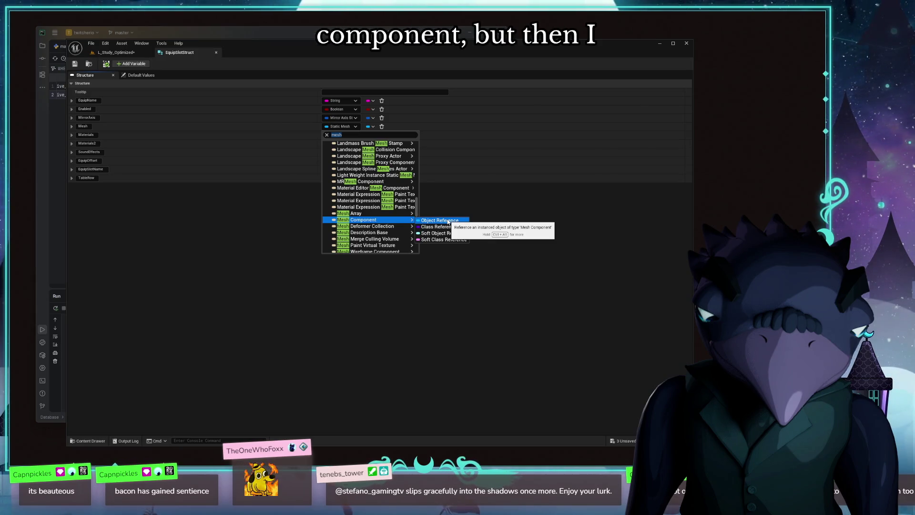
click(224, 292)
click(130, 63)
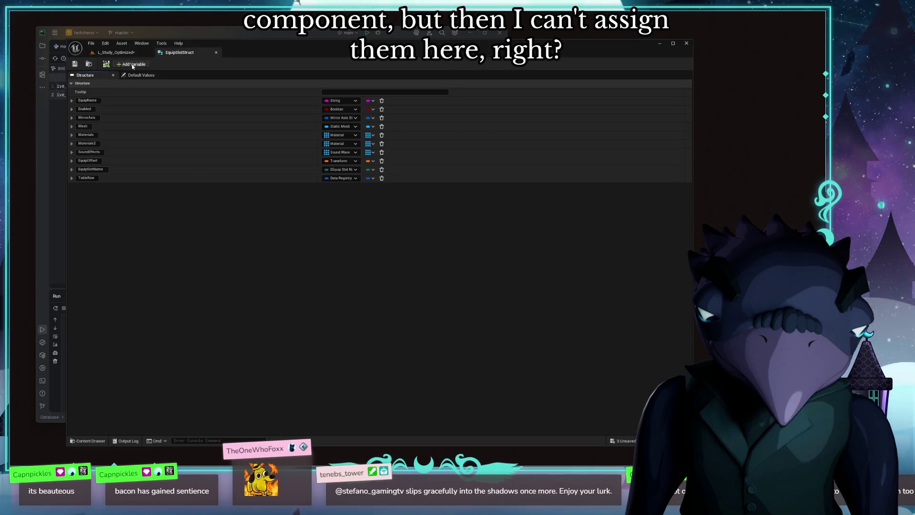
Step: Type the new struct variable as Mesh Component, save EquipSlotStruct and return to the level
click(342, 186)
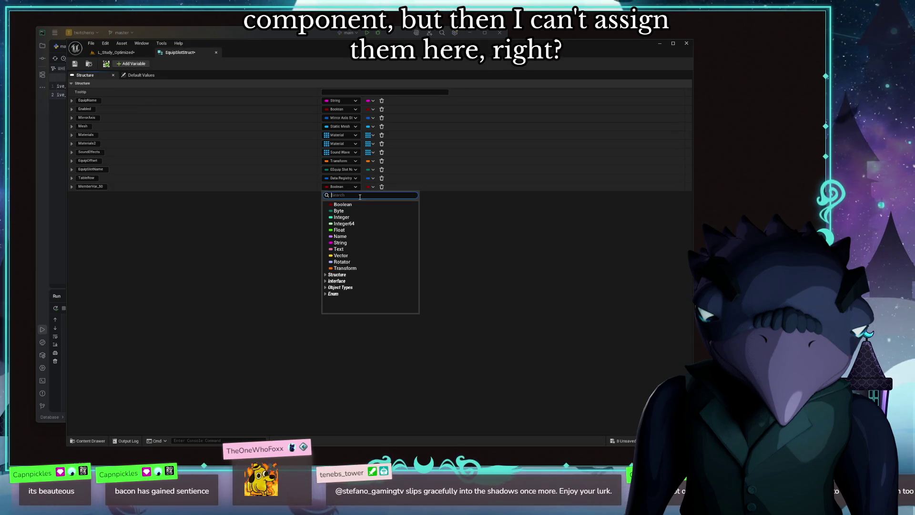
text(meshc)
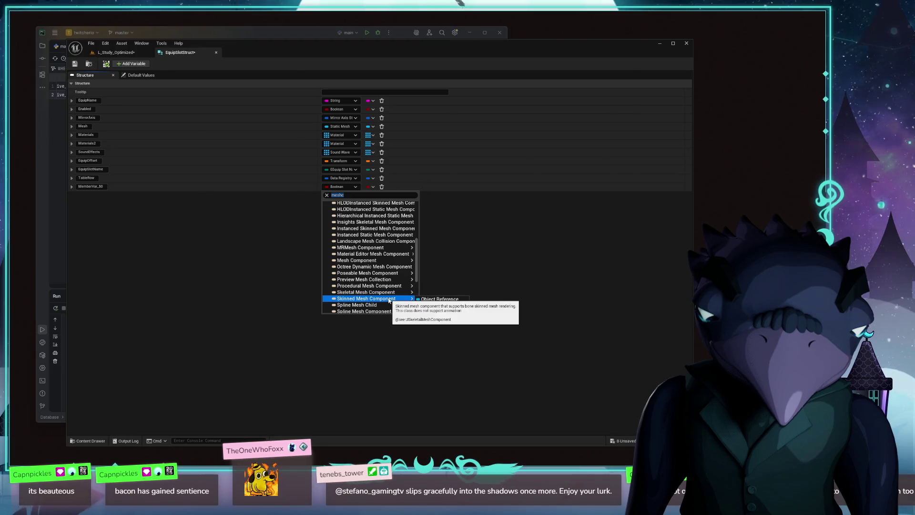
click(308, 282)
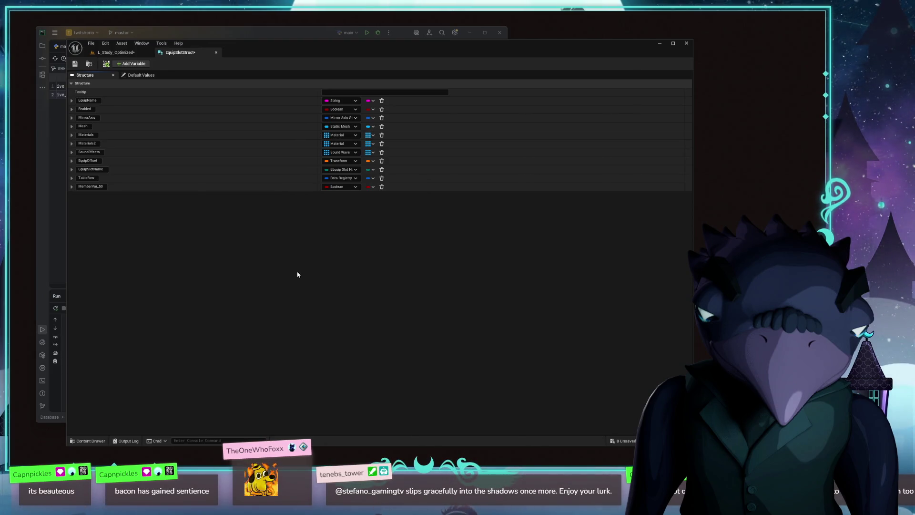
click(354, 186)
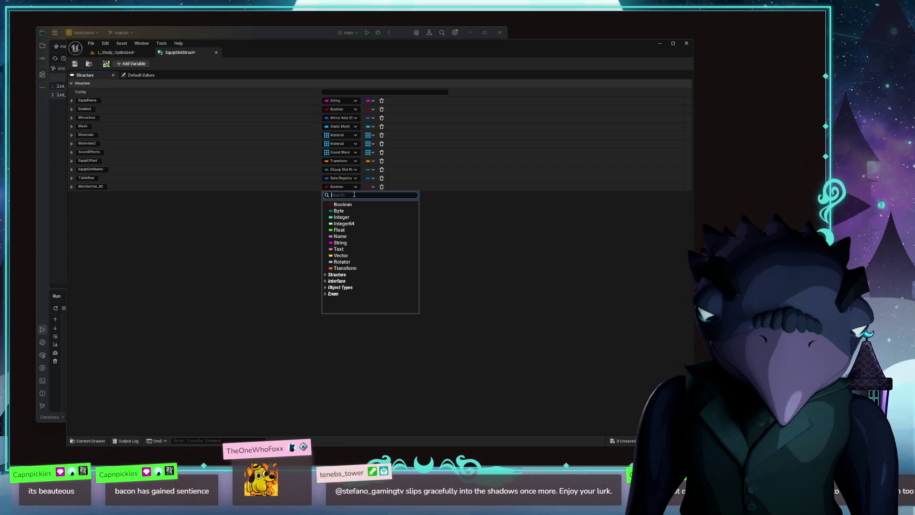
text(mesh compo)
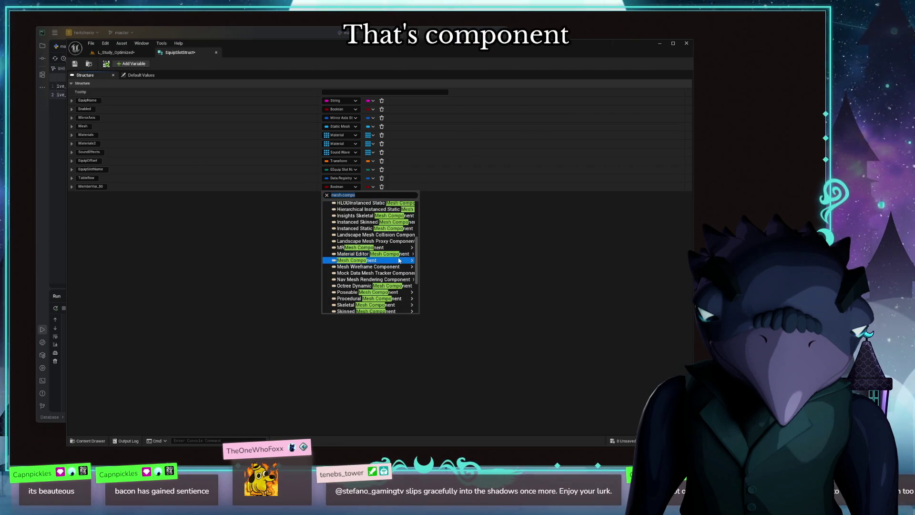
click(372, 261)
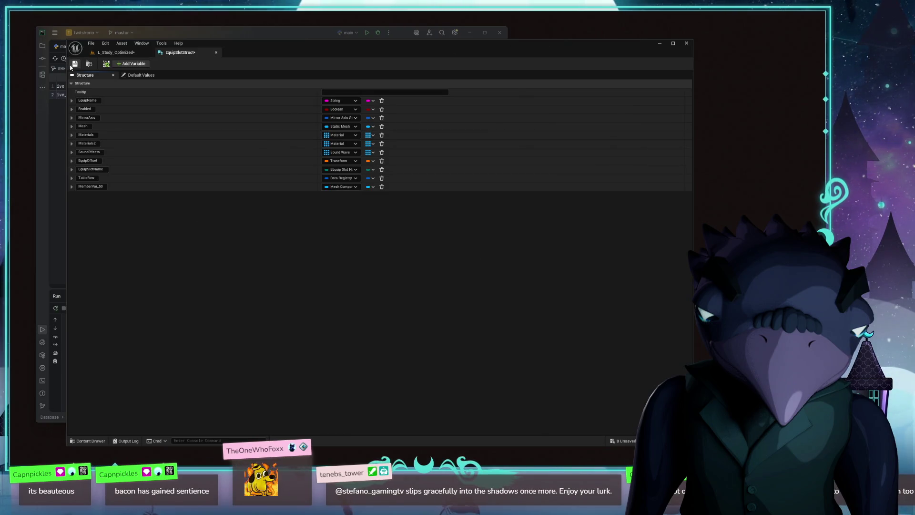
key(ctrl+s)
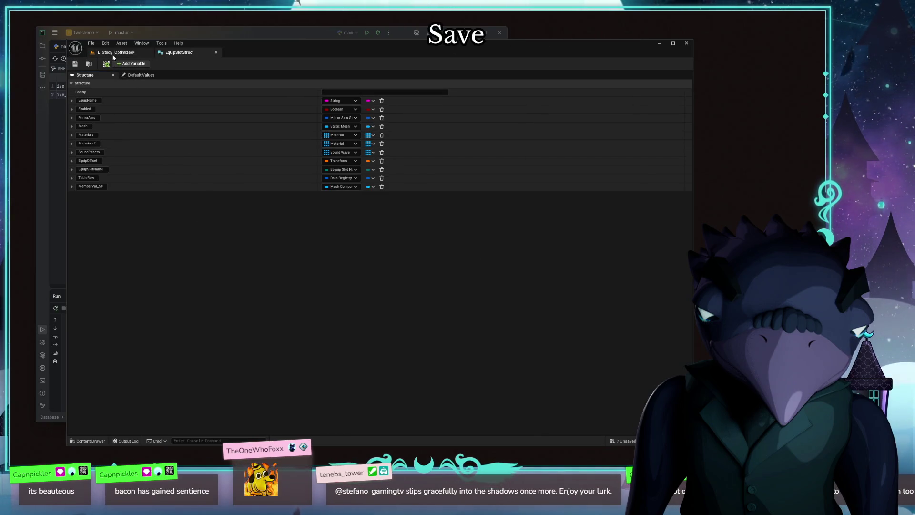
click(115, 53)
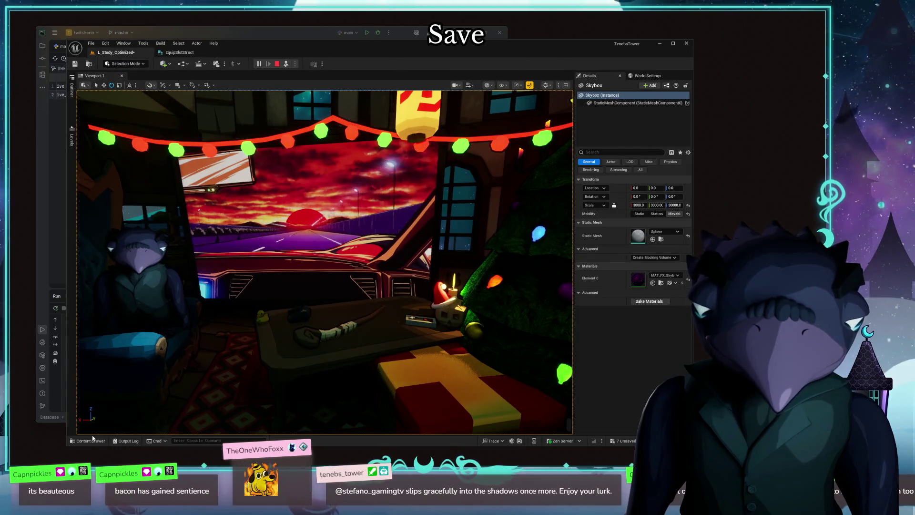
Step: Browse to the Data folder and open the DT_AvatarLoadouts data table
click(89, 440)
click(355, 378)
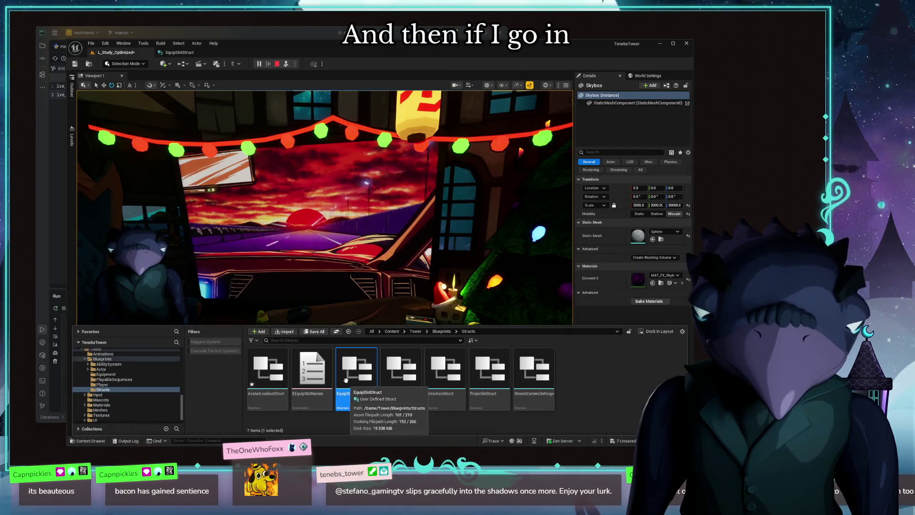
scroll(112, 361, up, 3)
scroll(111, 359, up, 5)
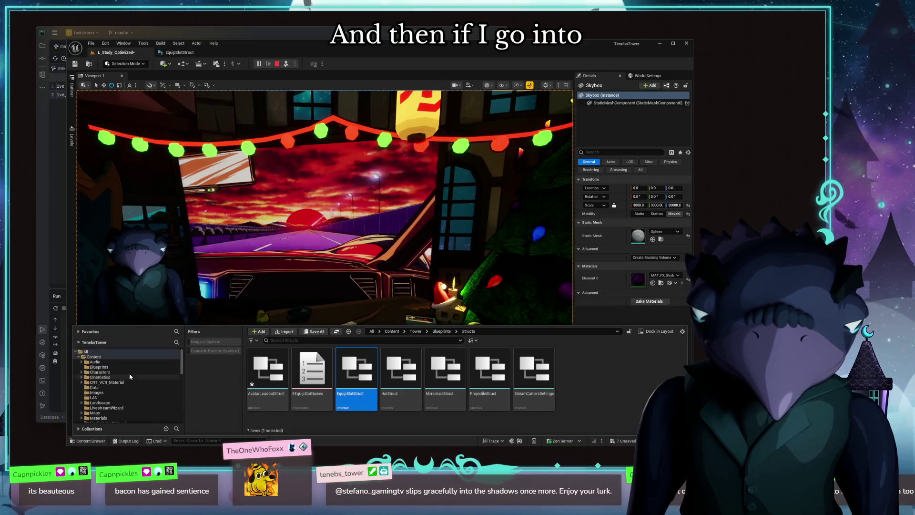
click(95, 387)
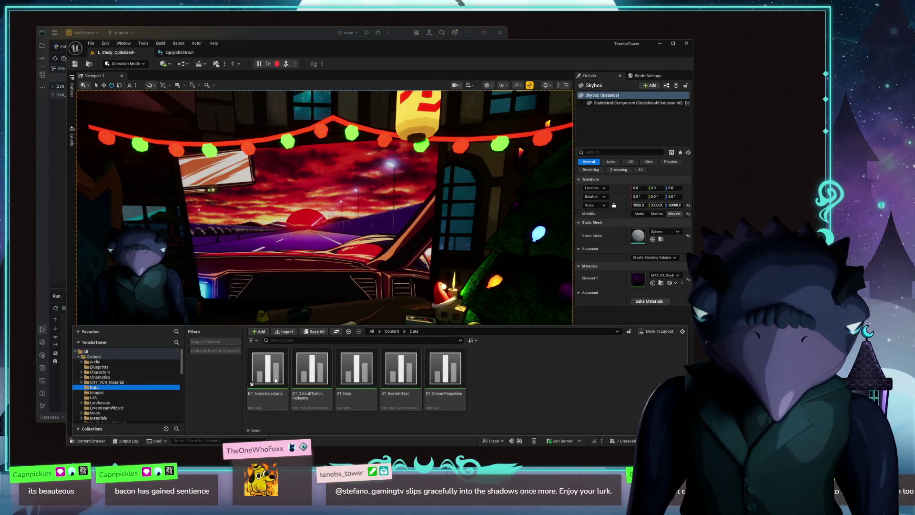
double_click(276, 367)
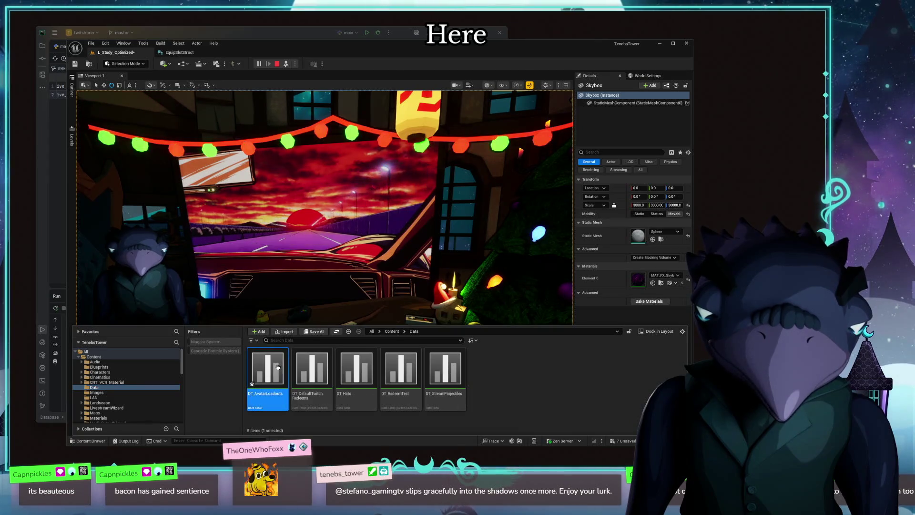
scroll(113, 372, down, 2)
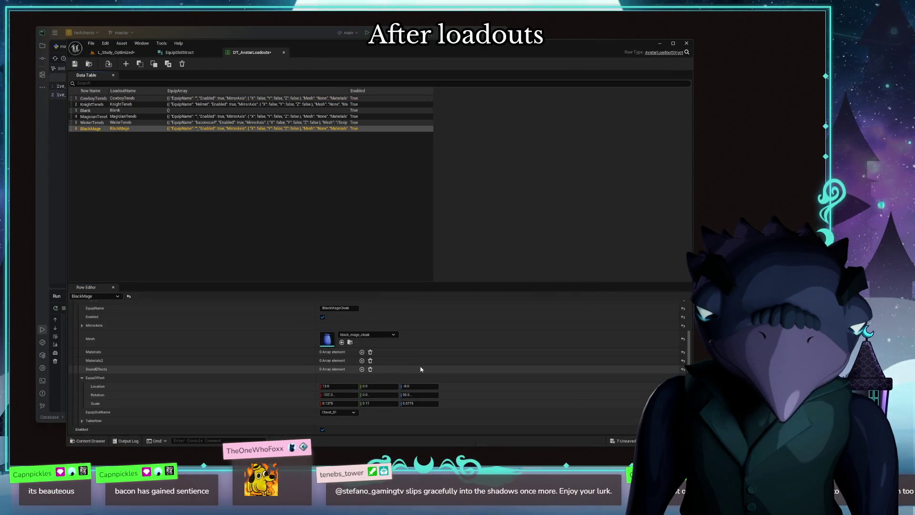
scroll(113, 393, down, 1)
scroll(114, 411, down, 2)
scroll(114, 400, up, 2)
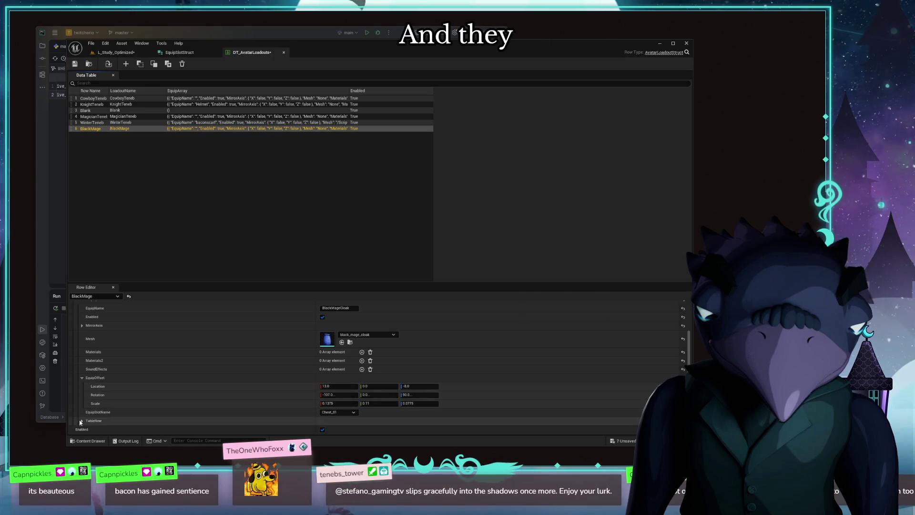
scroll(93, 371, up, 2)
scroll(83, 350, up, 2)
Step: Review the BlackMage row's equipment entries and the EquipSlotStruct members side by side
click(78, 339)
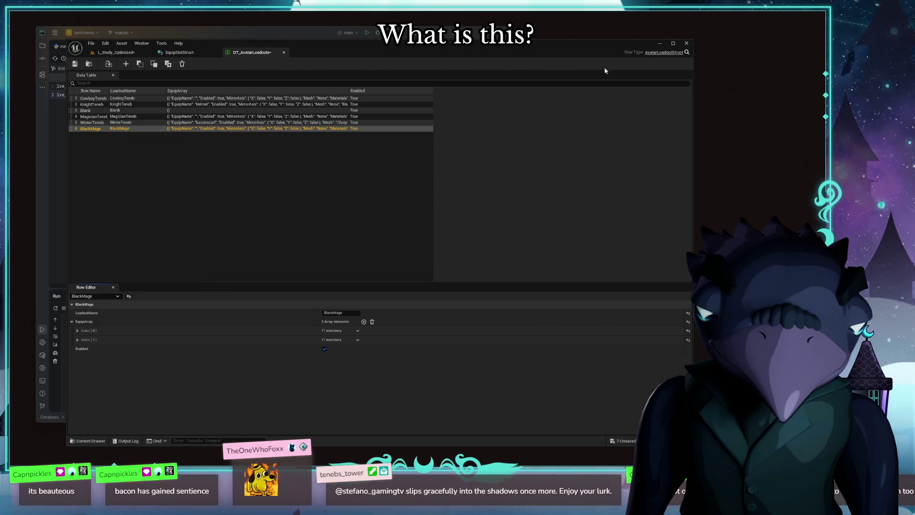
click(79, 339)
scroll(206, 333, down, 3)
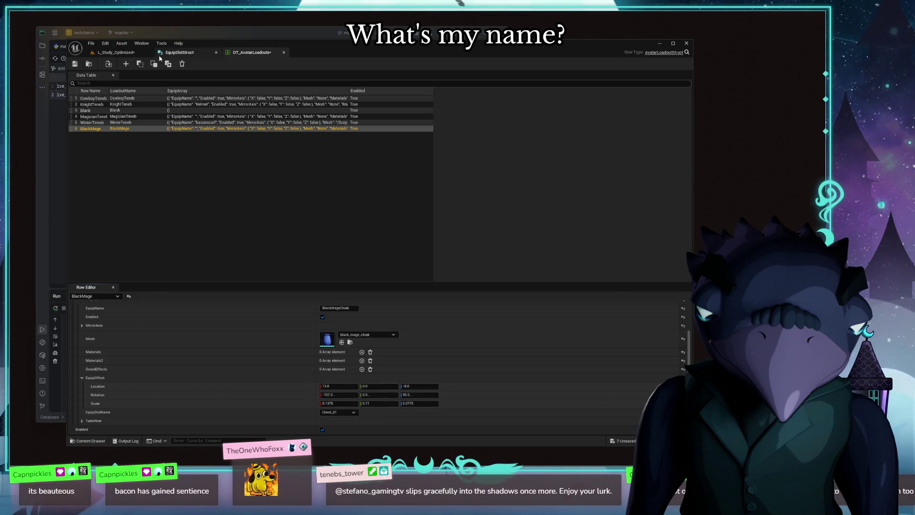
click(179, 53)
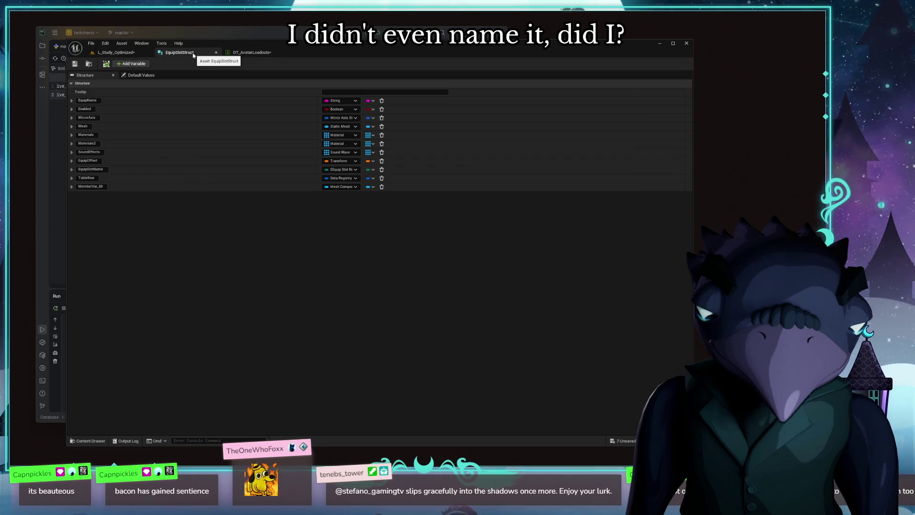
click(250, 53)
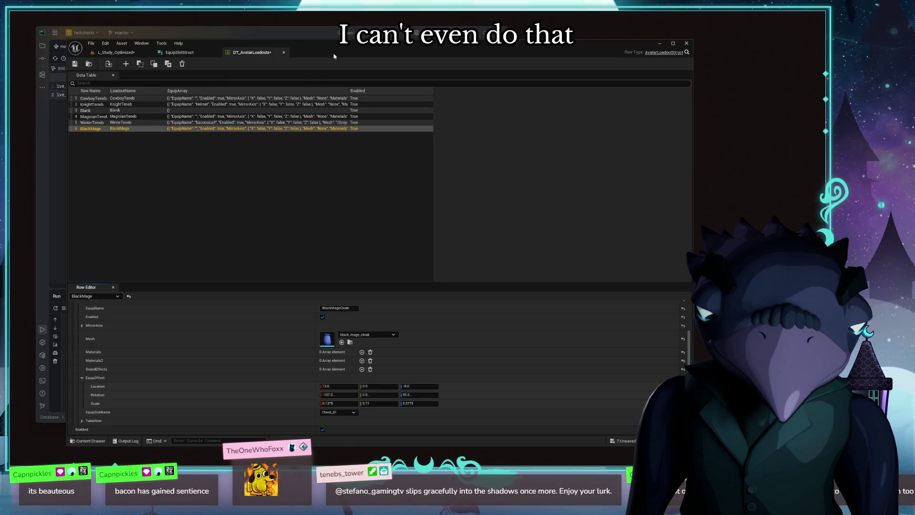
Step: Bring the main level editor window forward to show the level viewport
drag(308, 59, 372, 71)
click(225, 73)
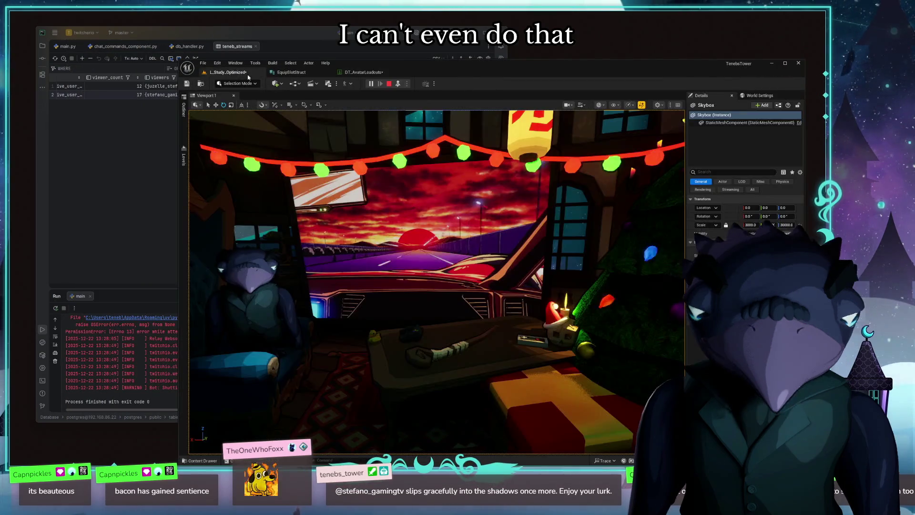
Step: Stop the running play session and return to the DT_AvatarLoadouts data table
click(397, 85)
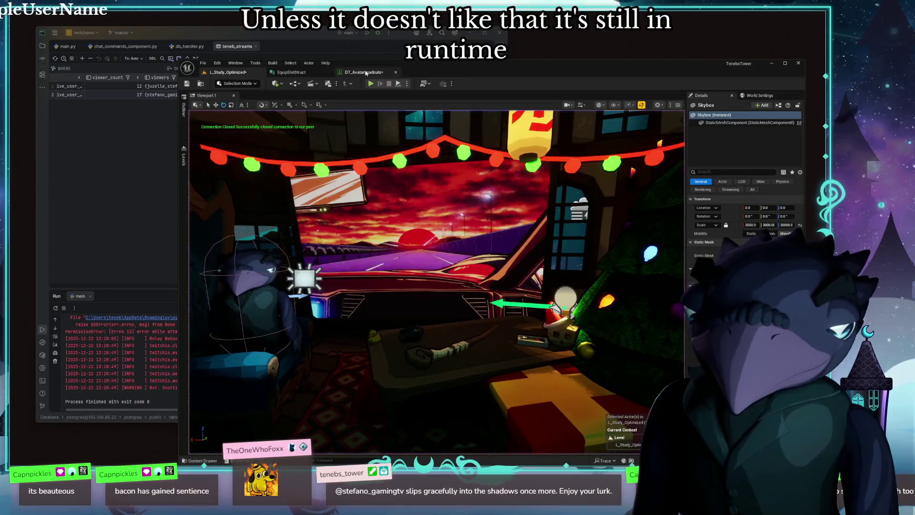
click(364, 72)
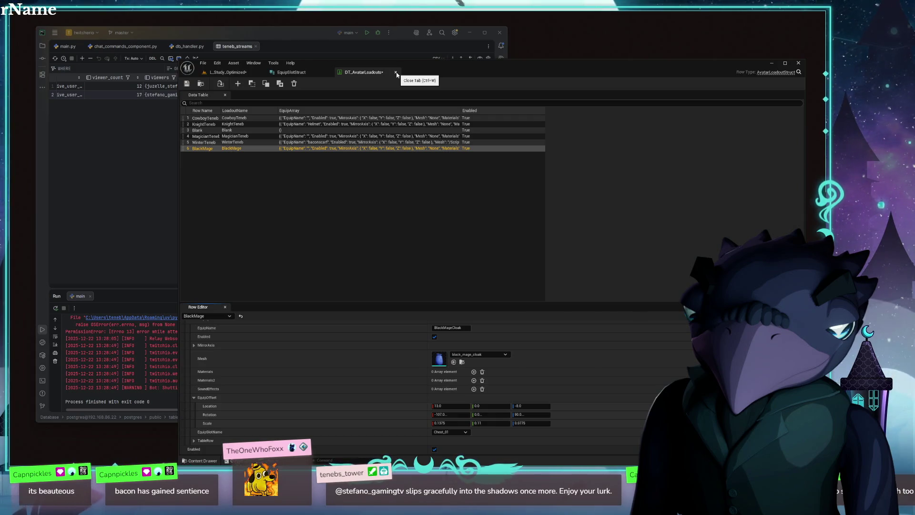
Step: Remove the added Mesh Component member from EquipSlotStruct
click(293, 72)
drag(501, 71, 428, 57)
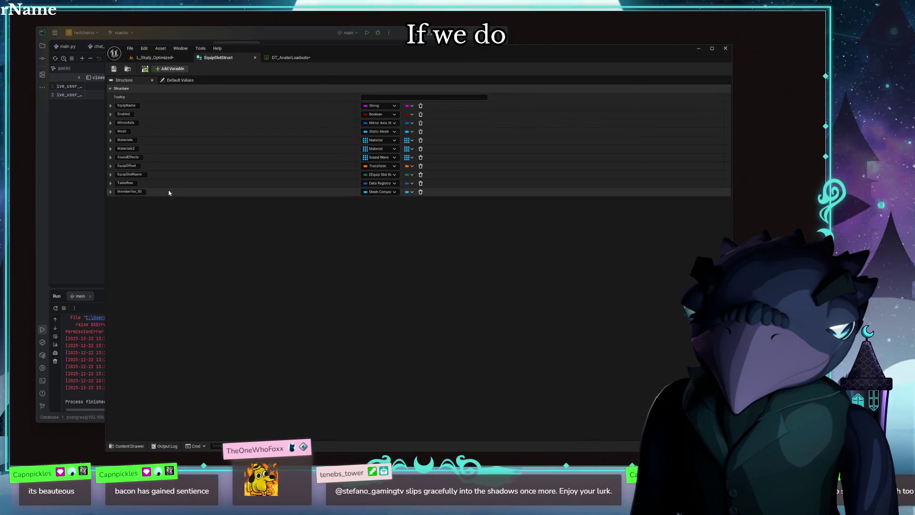
click(421, 192)
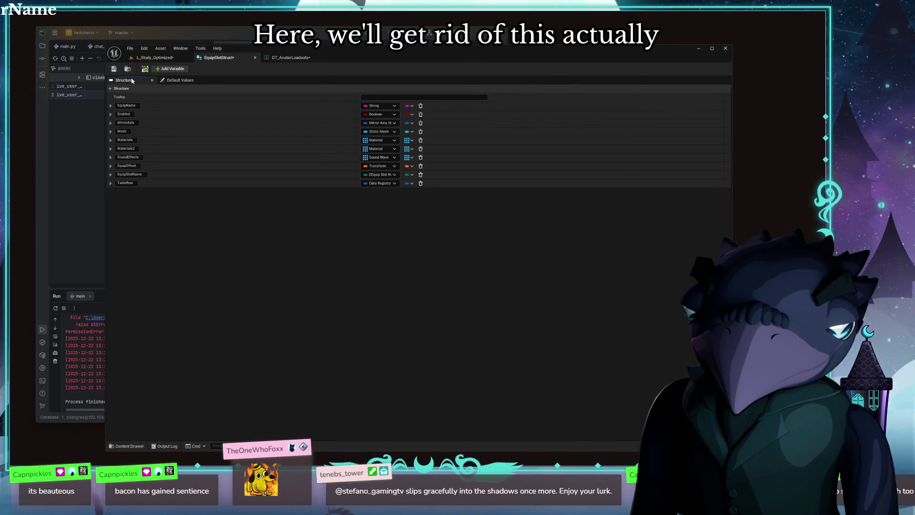
Step: Return to DT_AvatarLoadouts and bring up the Content Drawer over it
click(290, 58)
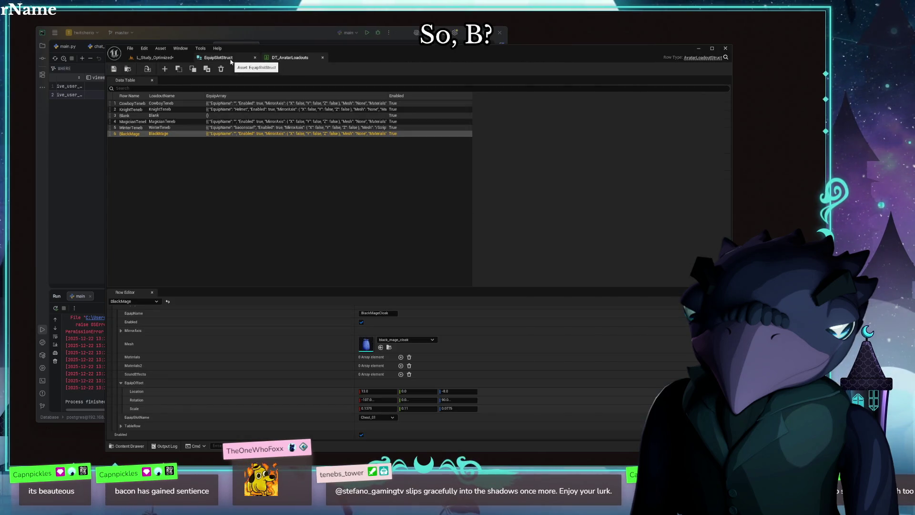
click(129, 446)
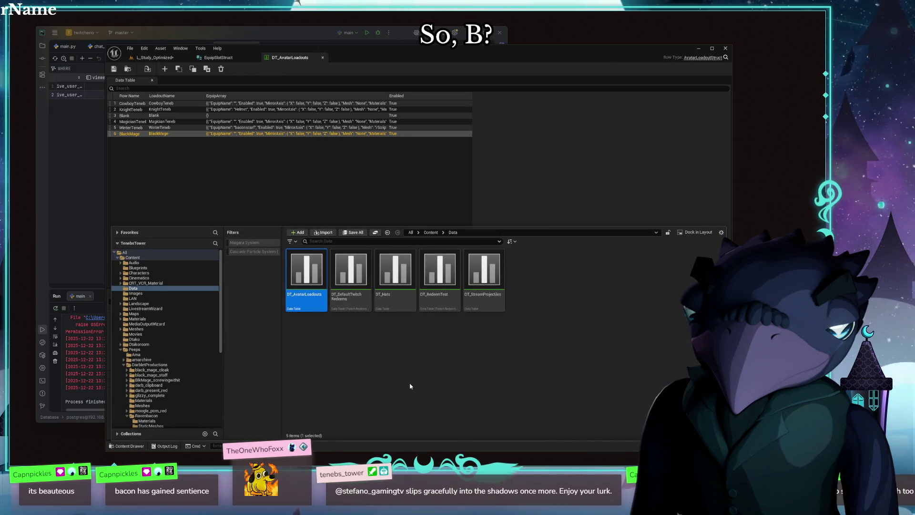
scroll(166, 380, down, 4)
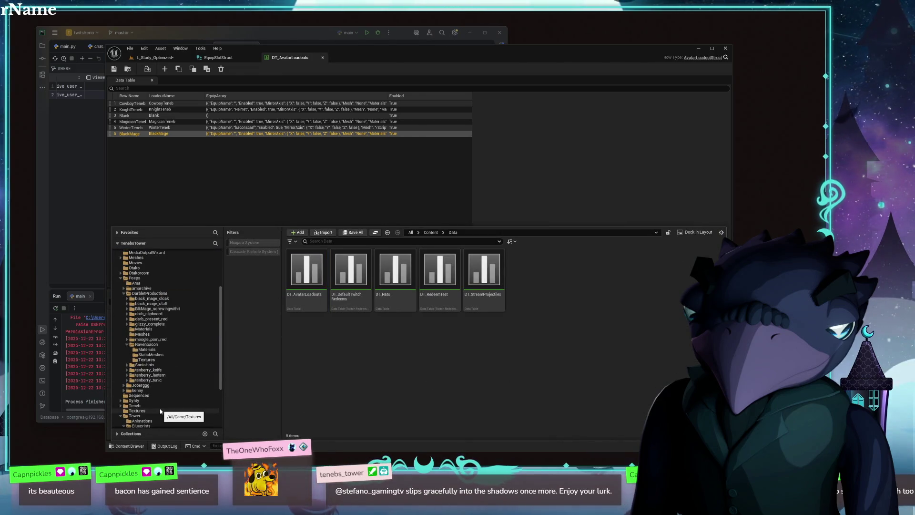
scroll(160, 411, down, 4)
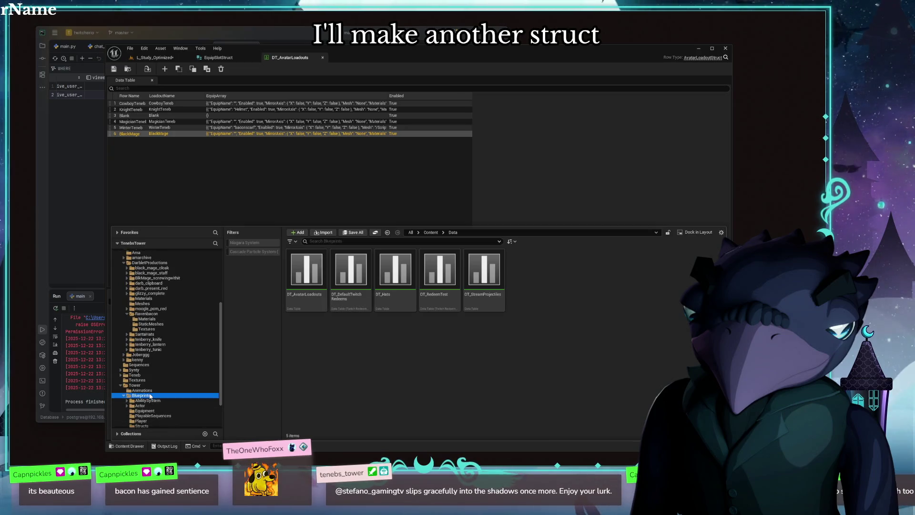
Step: Create a new Structure asset in the Tower > Blueprints > Structs folder
click(151, 395)
scroll(146, 400, down, 2)
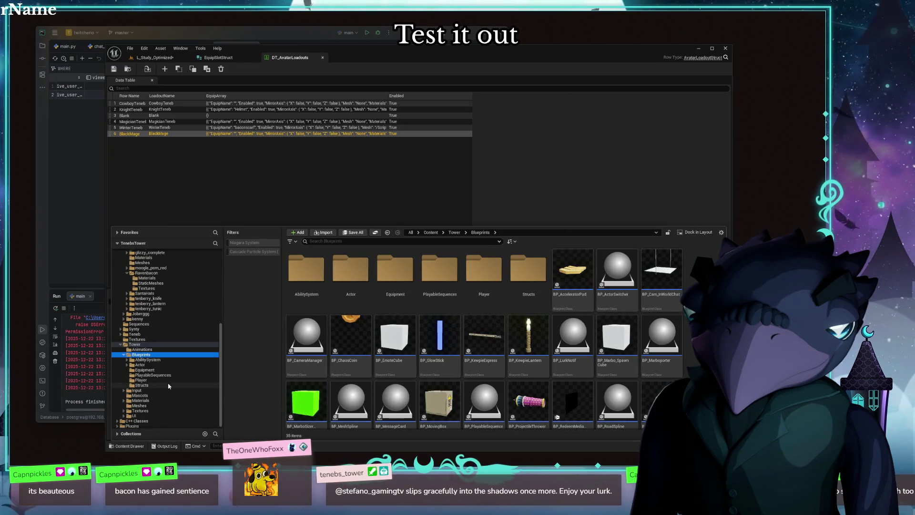
click(169, 386)
right_click(422, 366)
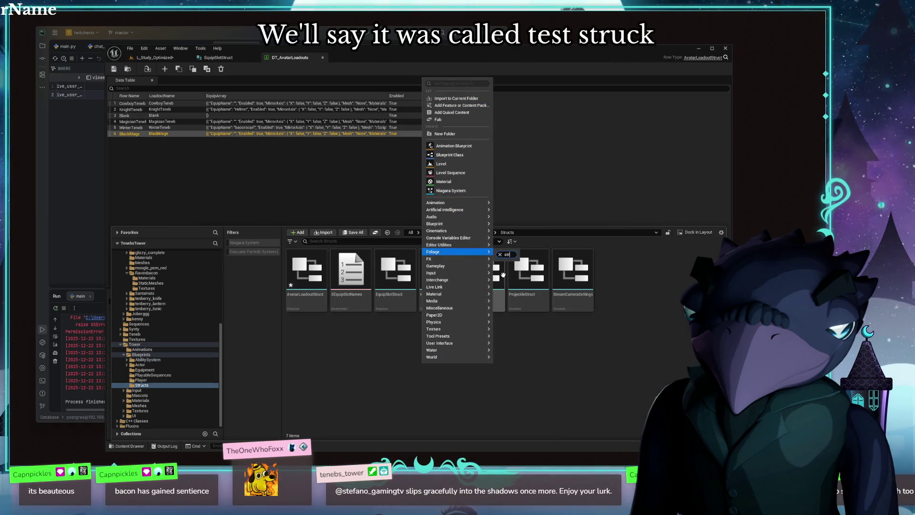
click(372, 395)
right_click(361, 390)
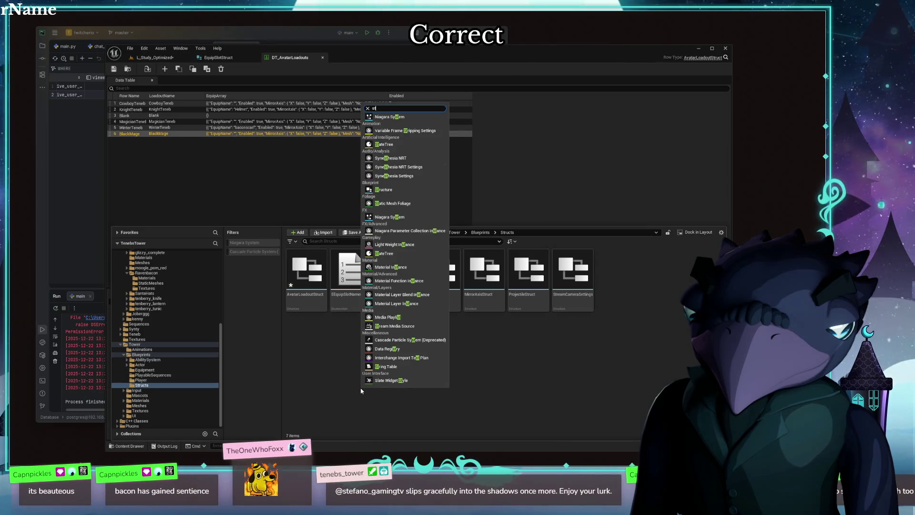
text(r)
key(Down)
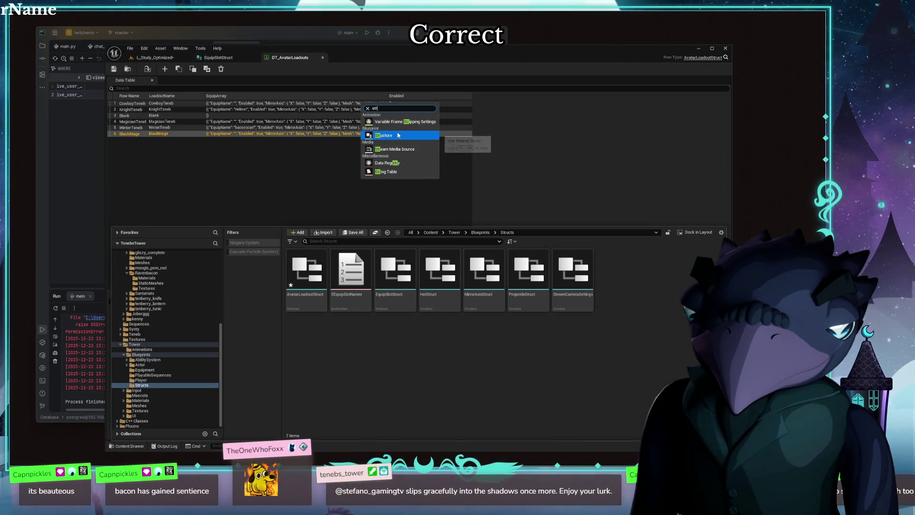
key(Return)
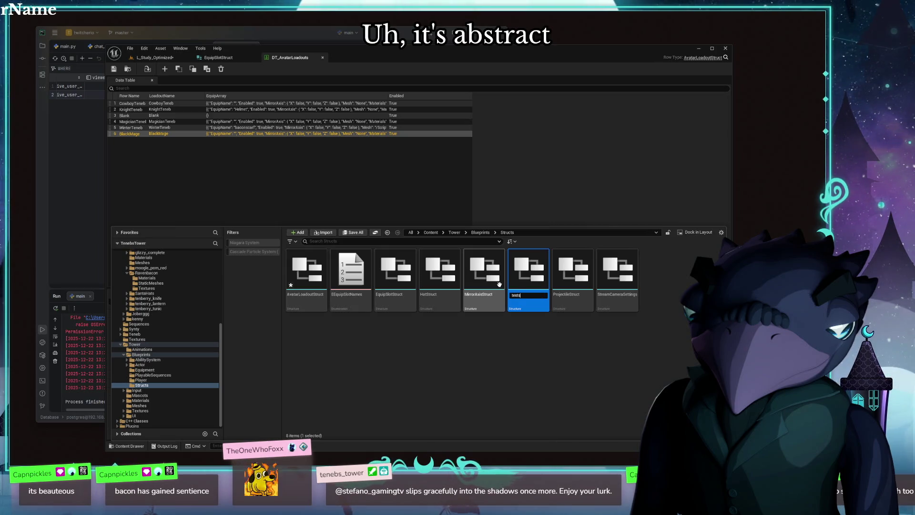
Step: Name the new structure teststruct and open it for editing
key(t)
key(Return)
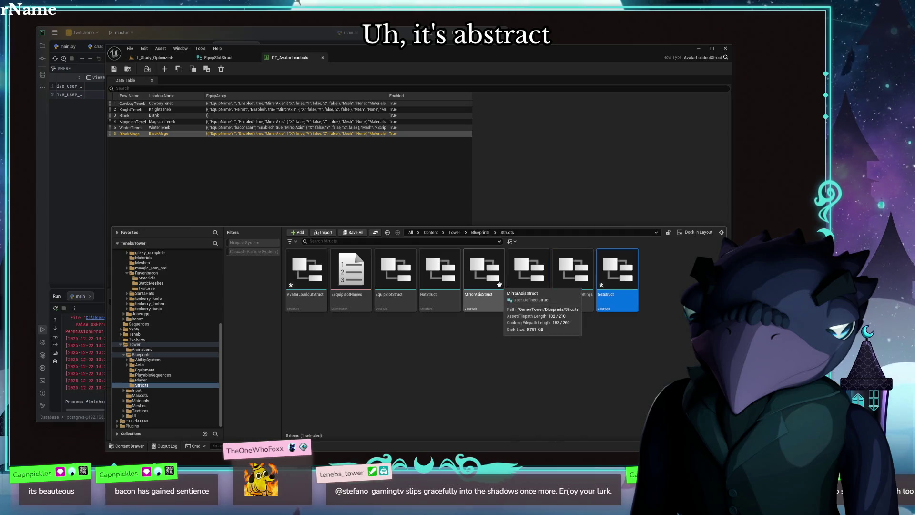
double_click(499, 284)
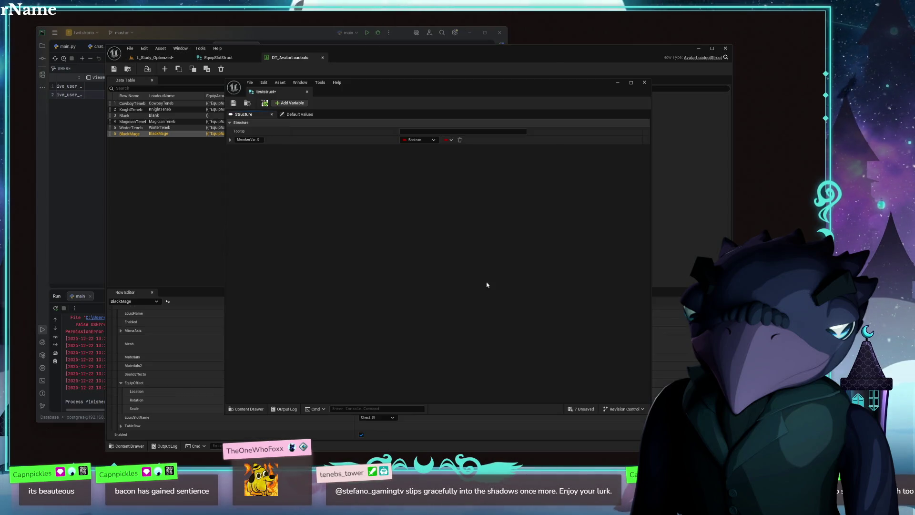
Step: Make teststruct's only member a Mesh Component object reference and close its editor
click(421, 140)
text(meshcompo)
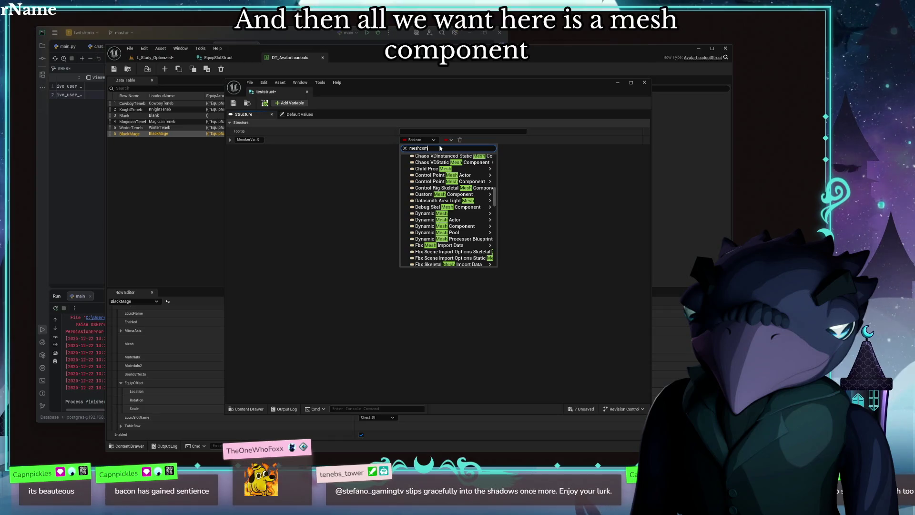
scroll(447, 207, up, 3)
mouse_move(444, 234)
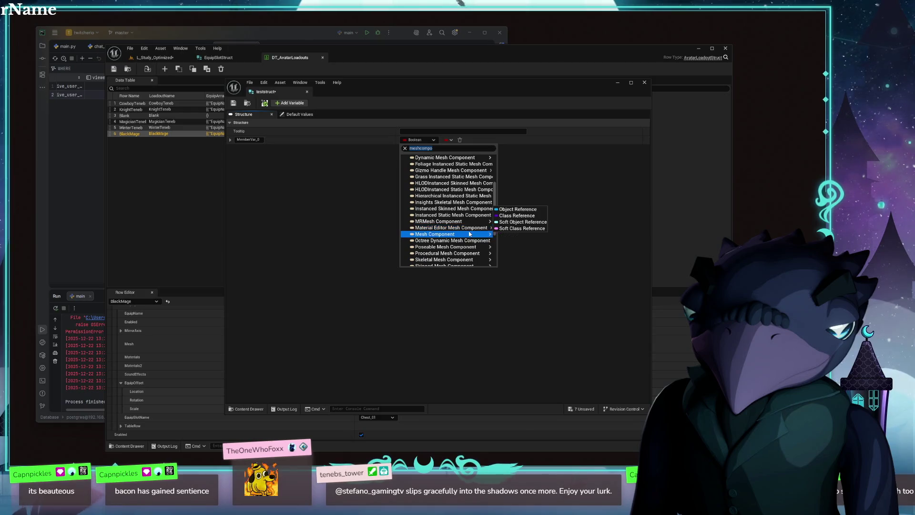
click(517, 235)
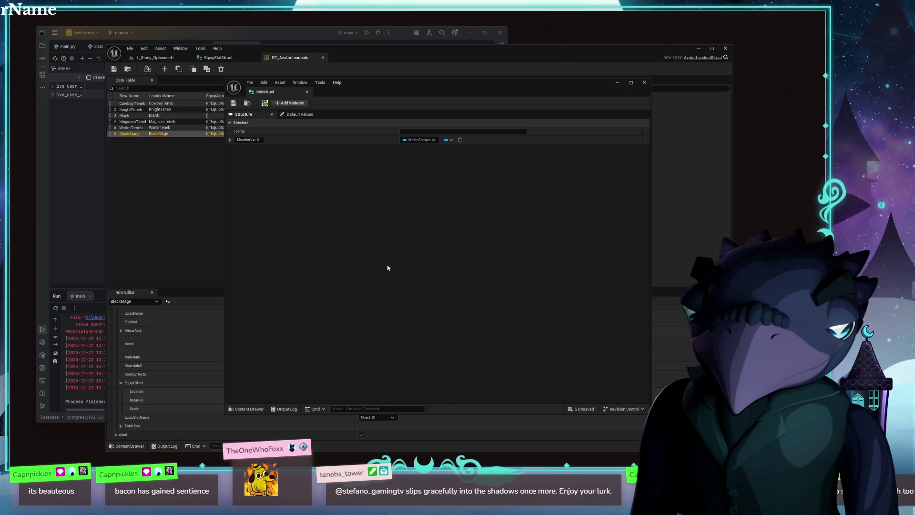
click(643, 83)
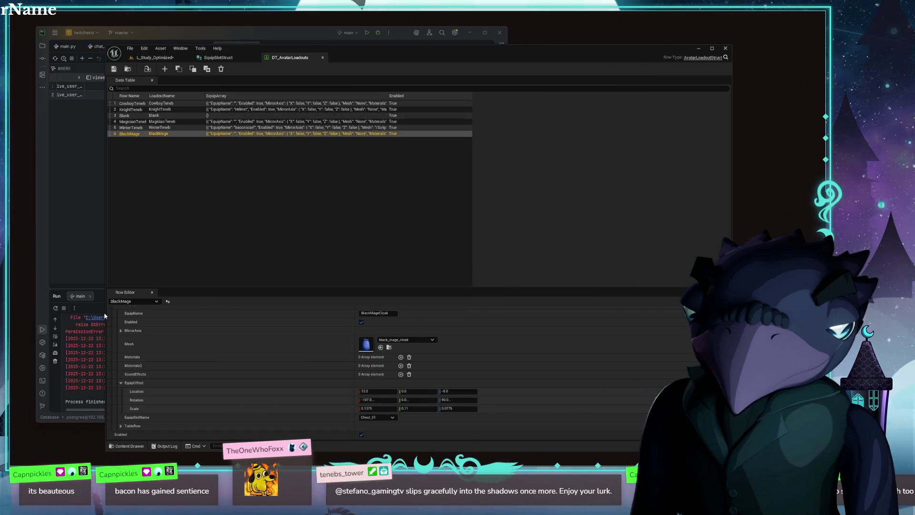
scroll(165, 391, up, 5)
scroll(157, 322, up, 3)
Step: Create a NewDataTable in the Data folder using teststruct as its row structure
click(142, 290)
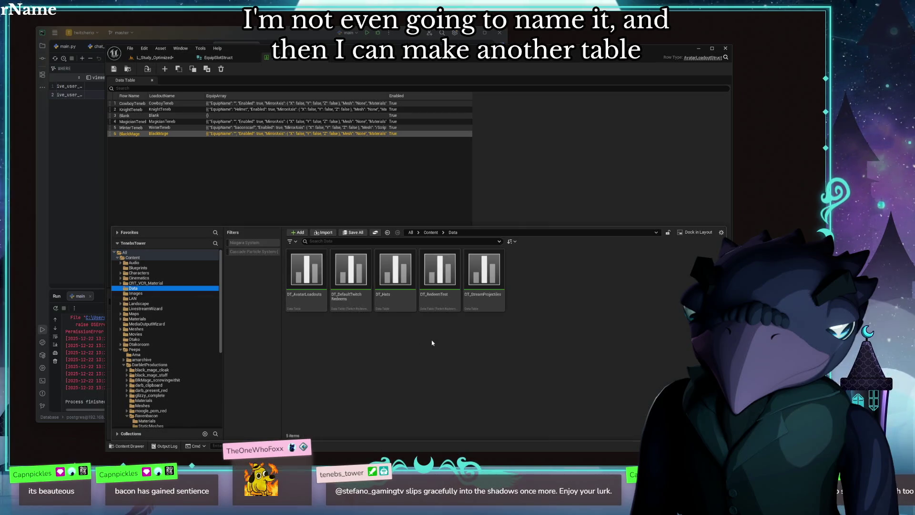
right_click(443, 369)
text(ata)
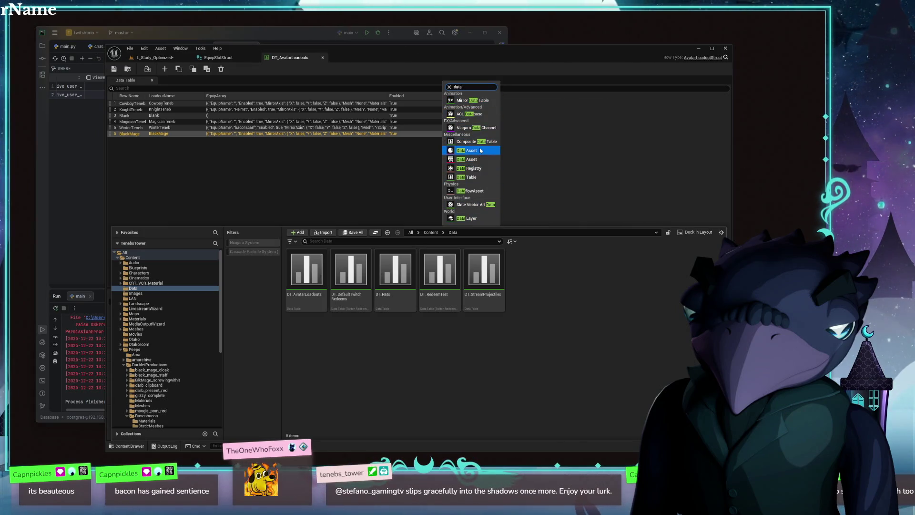
click(476, 179)
click(426, 240)
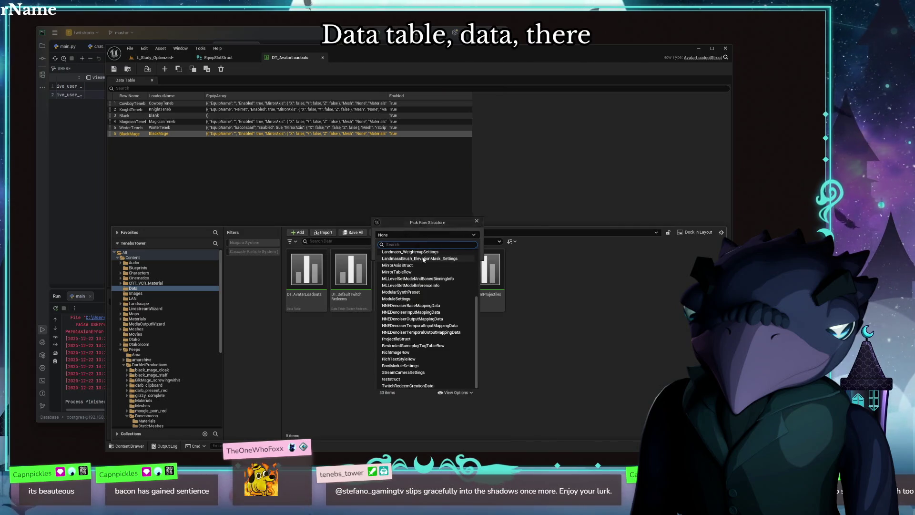
text(test)
click(417, 261)
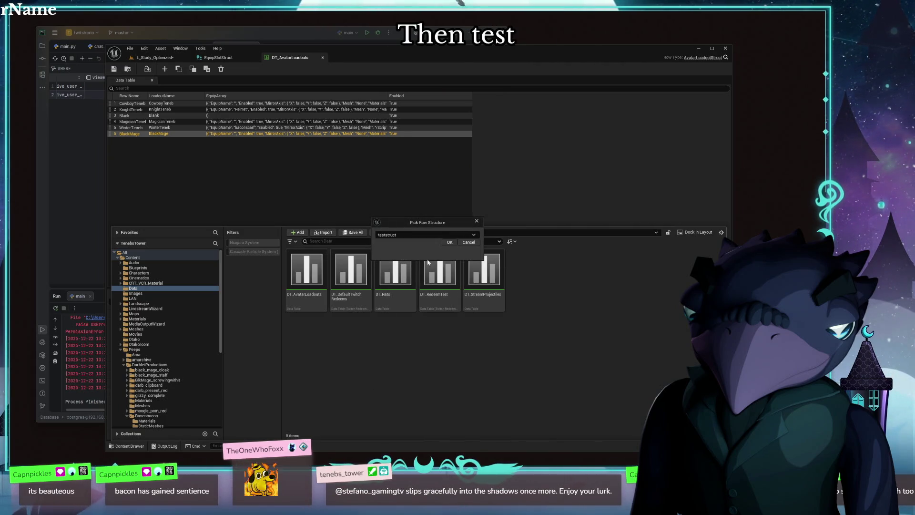
click(449, 242)
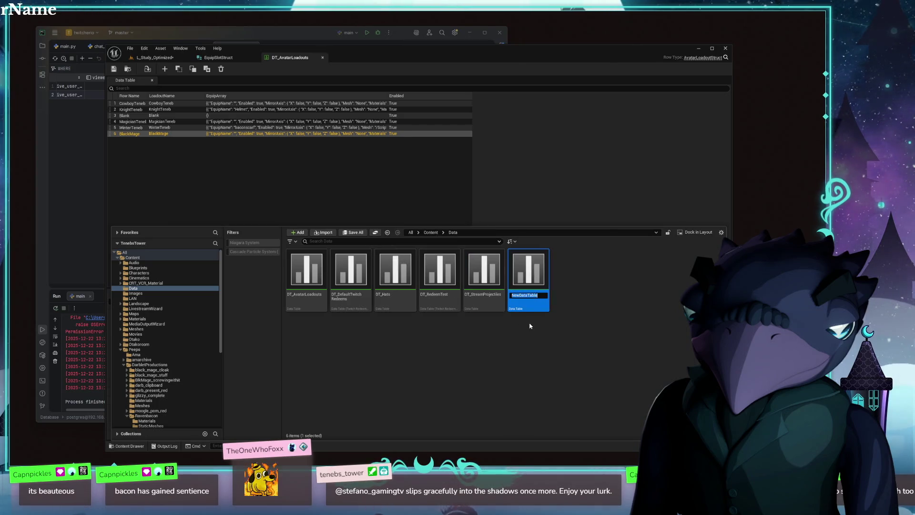
key(Return)
Step: Add a row to NewDataTable, inspect its MemberVar column, and close the editor
double_click(528, 279)
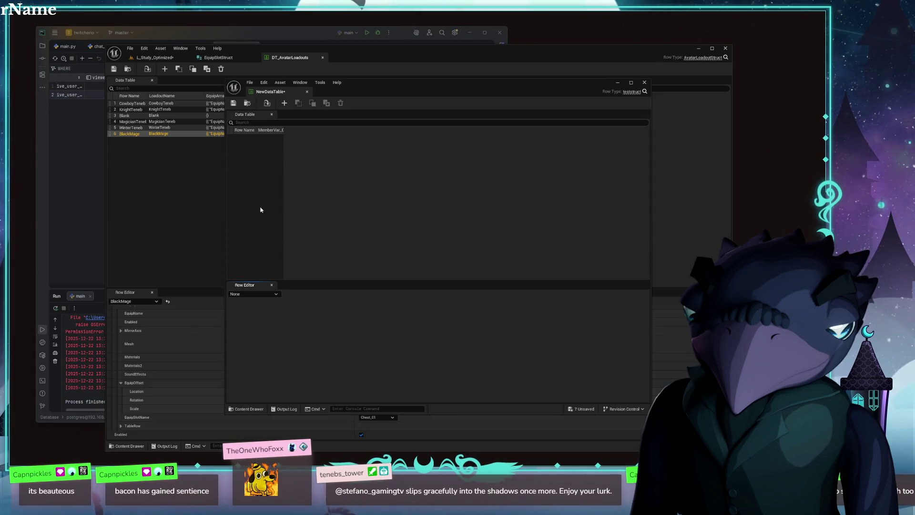
click(282, 105)
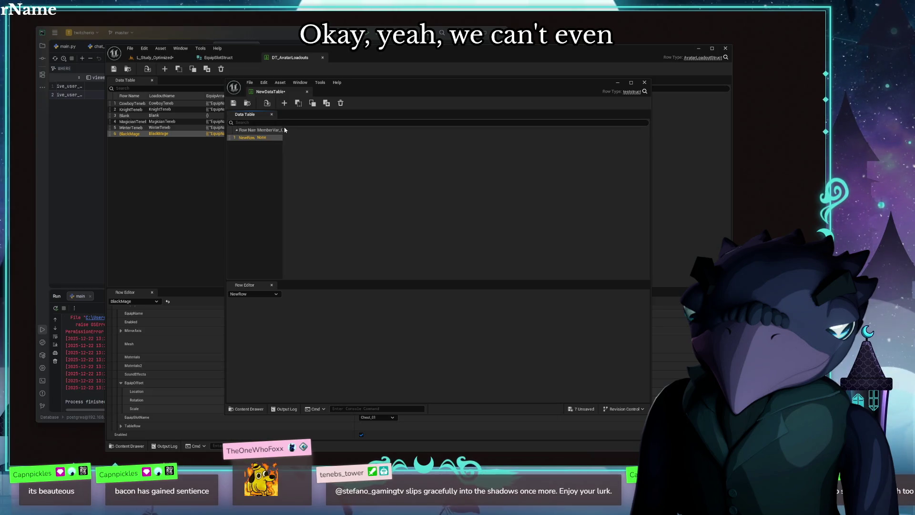
drag(284, 130, 330, 145)
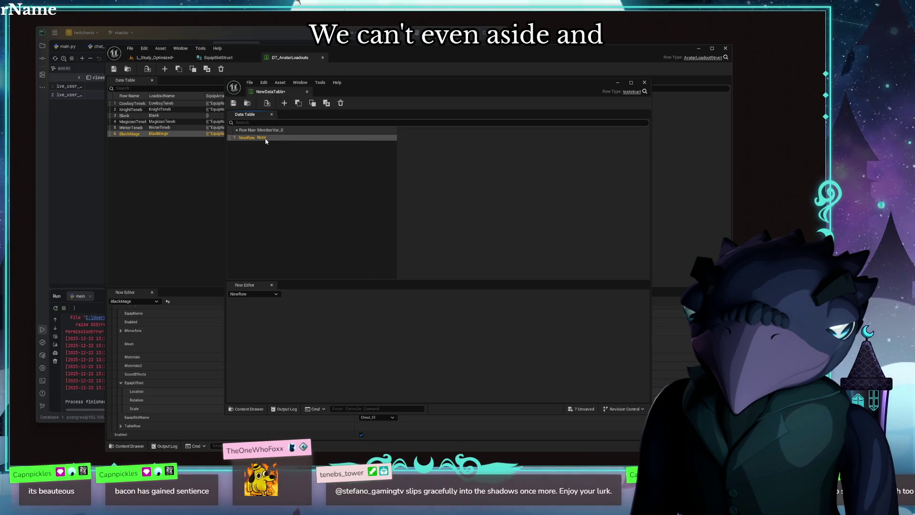
click(315, 208)
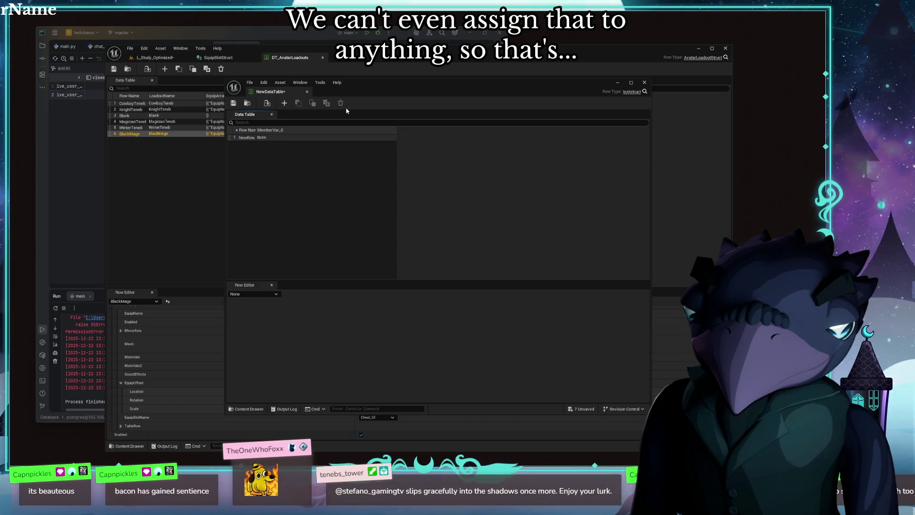
click(644, 84)
Step: Delete the trial NewDataTable asset from the Data folder
key(ctrl+space)
click(528, 276)
key(Delete)
click(380, 348)
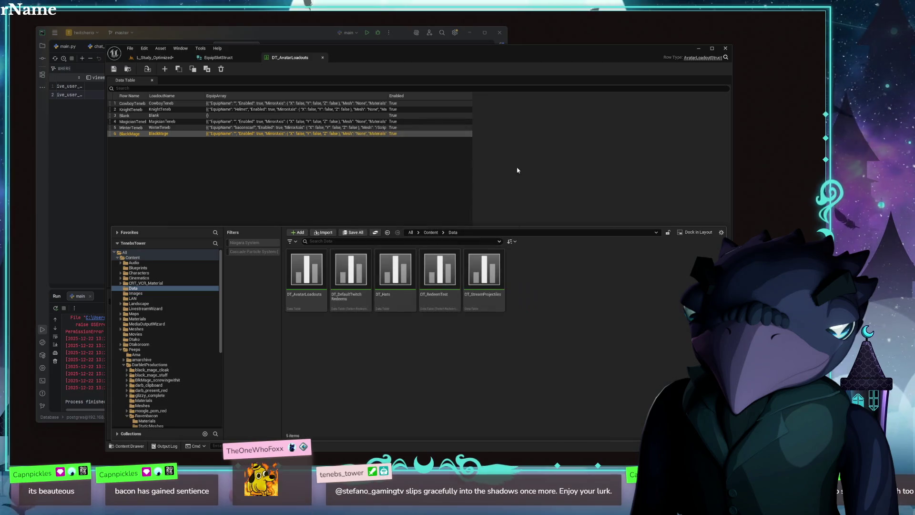
scroll(160, 357, down, 5)
scroll(160, 386, down, 5)
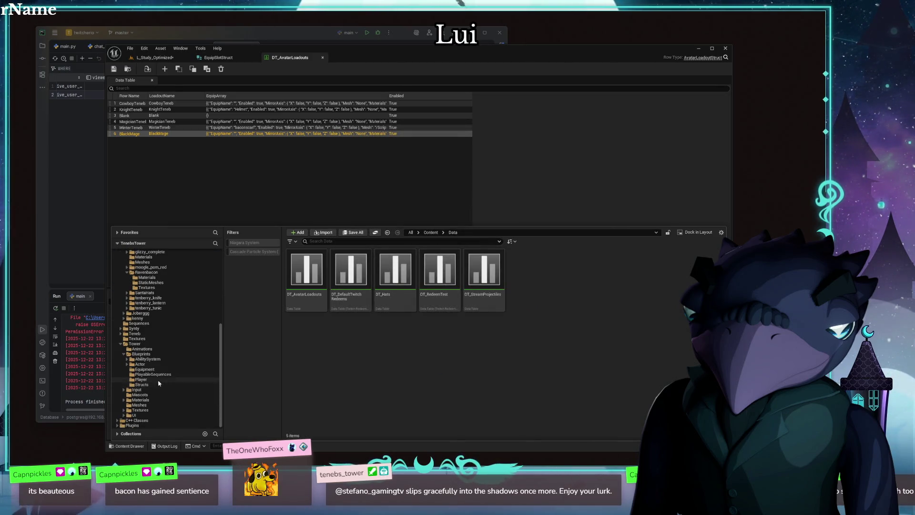
Step: Delete the temporary teststruct asset from the Structs folder
click(146, 386)
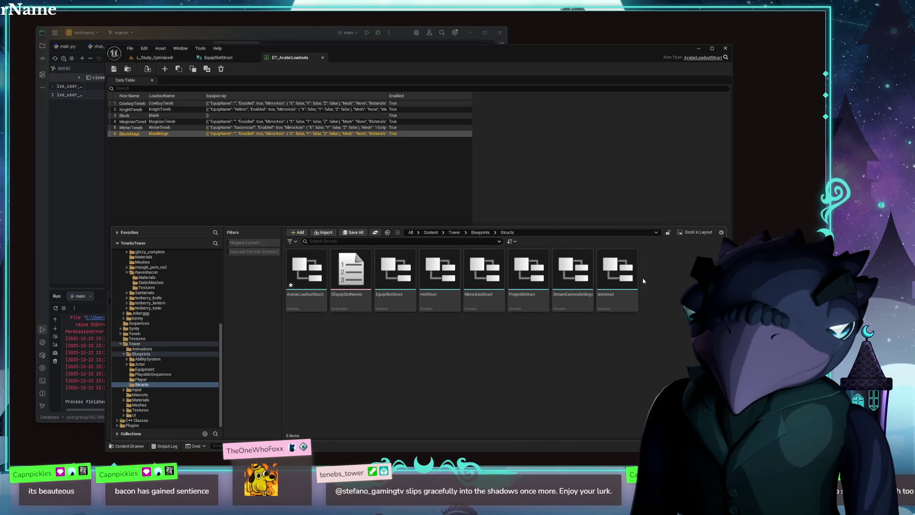
click(617, 277)
key(Delete)
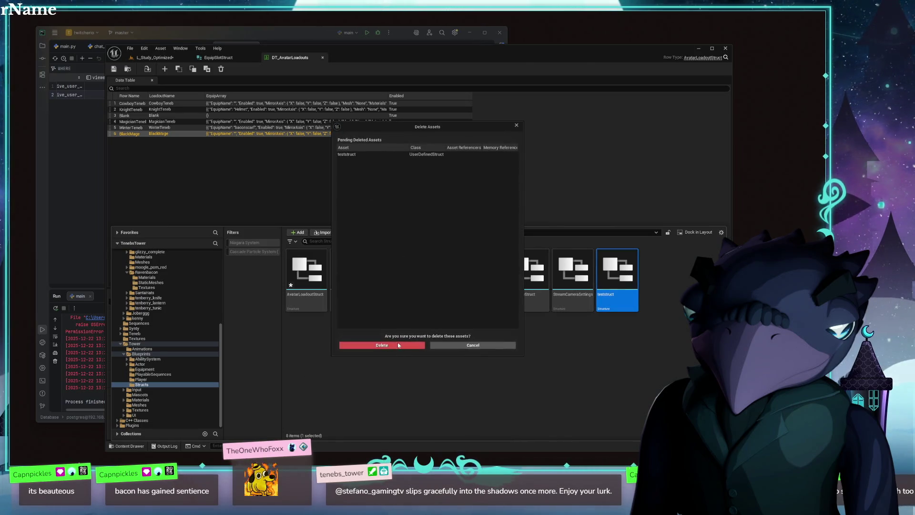
click(394, 348)
Step: Take a look at AvatarLoadoutStruct, then open EquipSlotStruct for editing
double_click(306, 277)
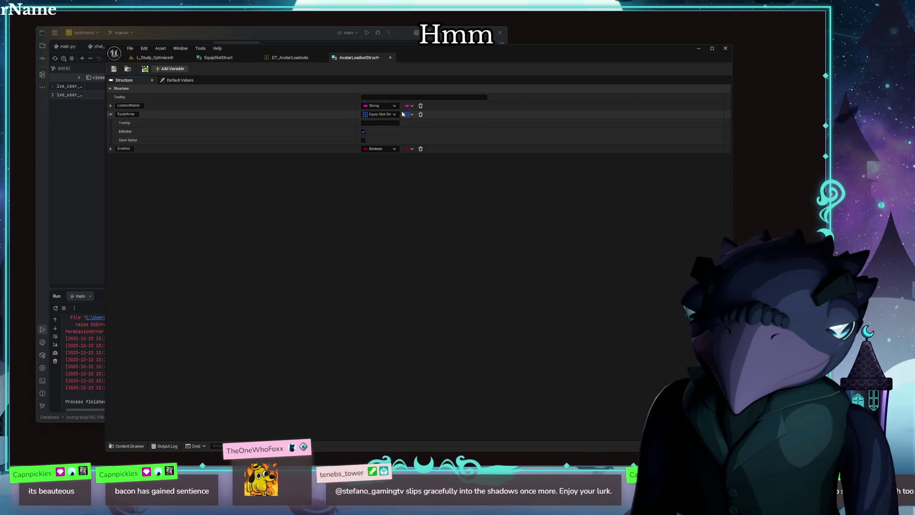
middle_click(334, 58)
click(154, 57)
key(ctrl+space)
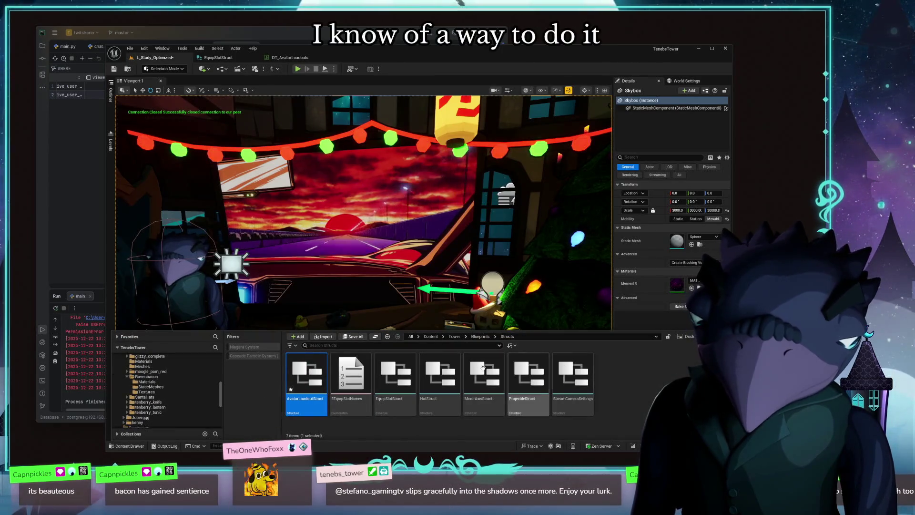
click(394, 379)
double_click(395, 366)
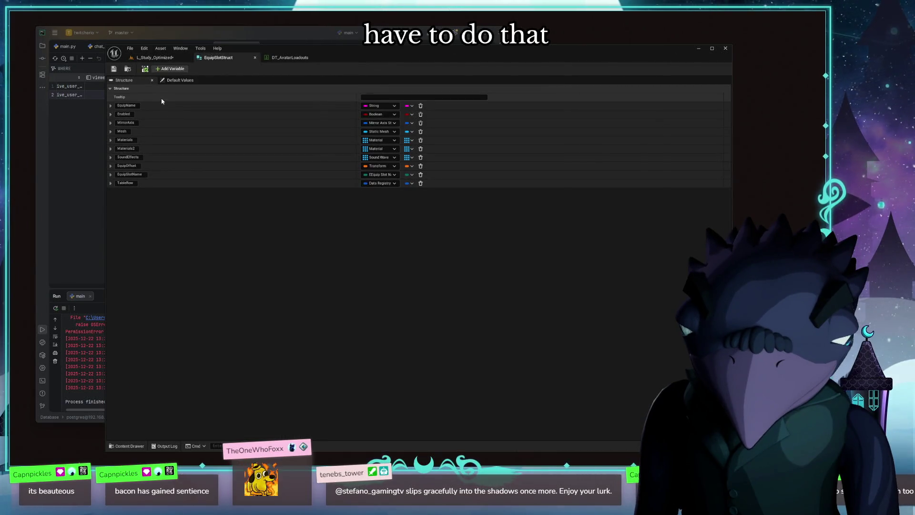
Step: Add a trial variable to EquipSlotStruct and browse its type choices for mesh types without picking one
click(170, 69)
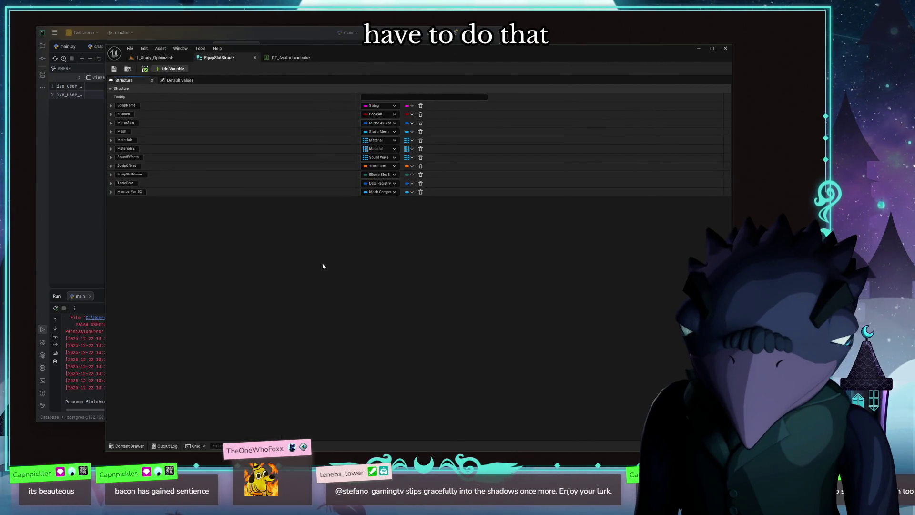
click(379, 191)
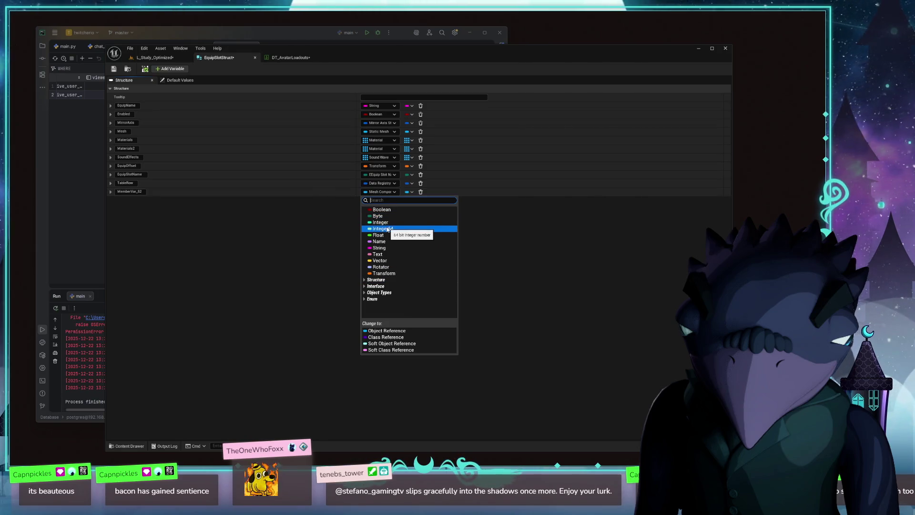
click(364, 293)
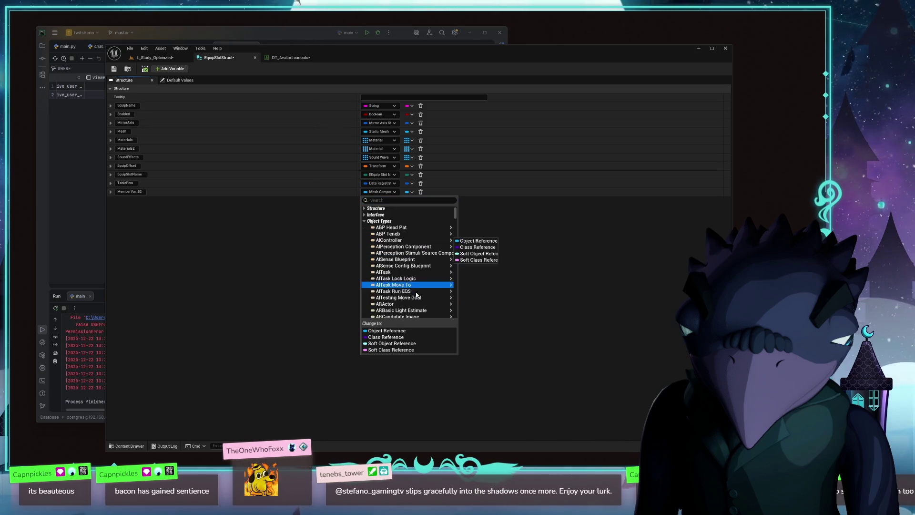
scroll(407, 278, down, 5)
scroll(422, 284, down, 4)
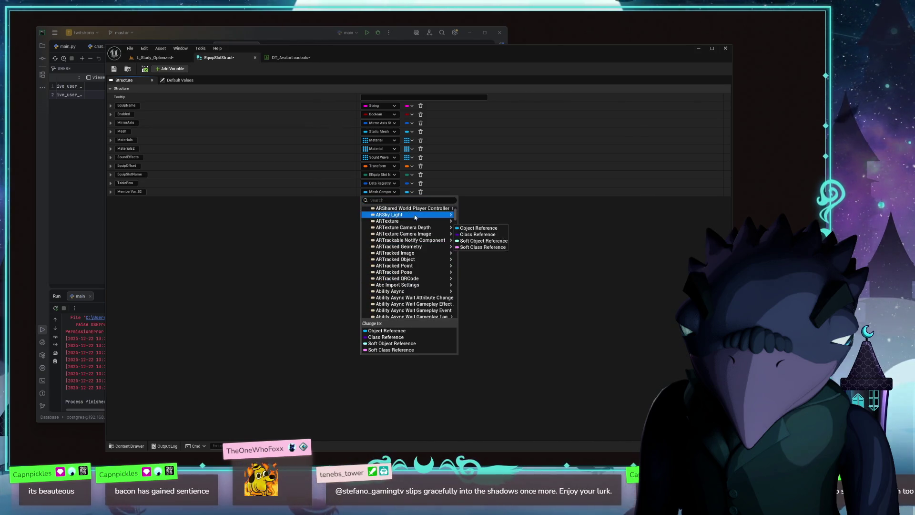
click(400, 201)
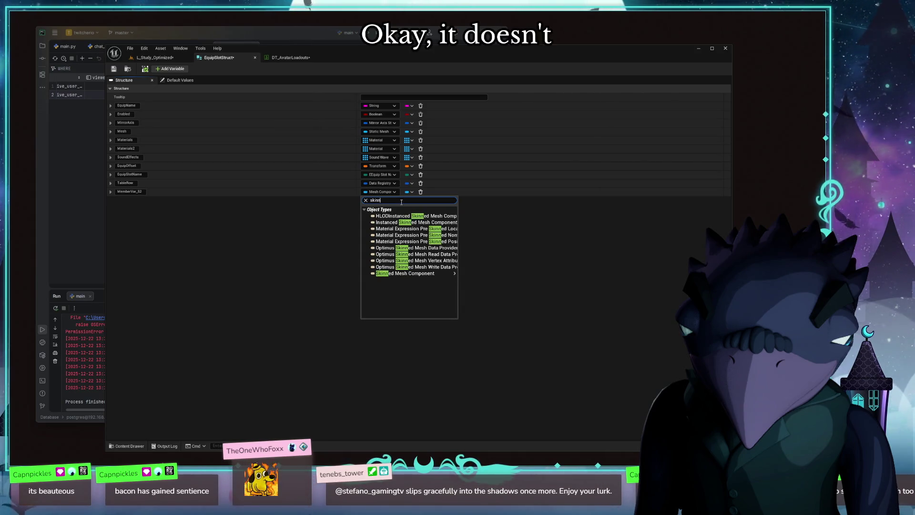
text(mesh)
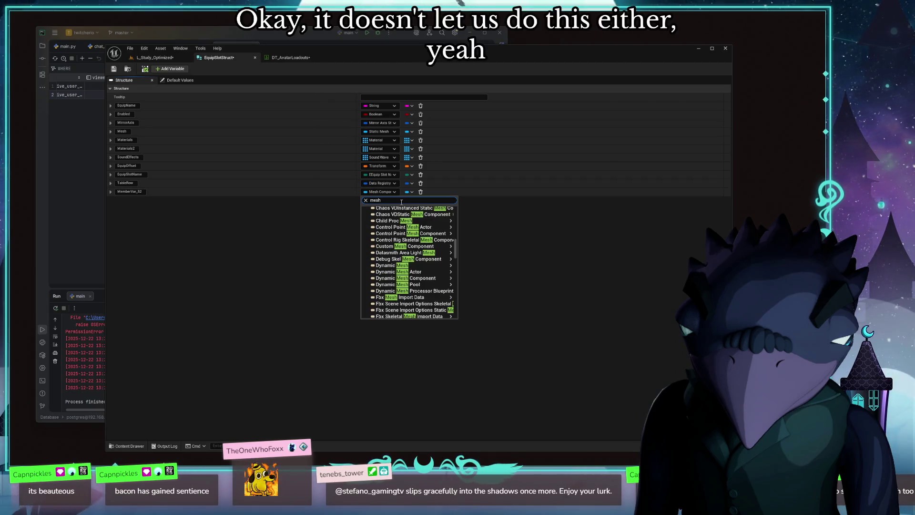
scroll(411, 274, down, 6)
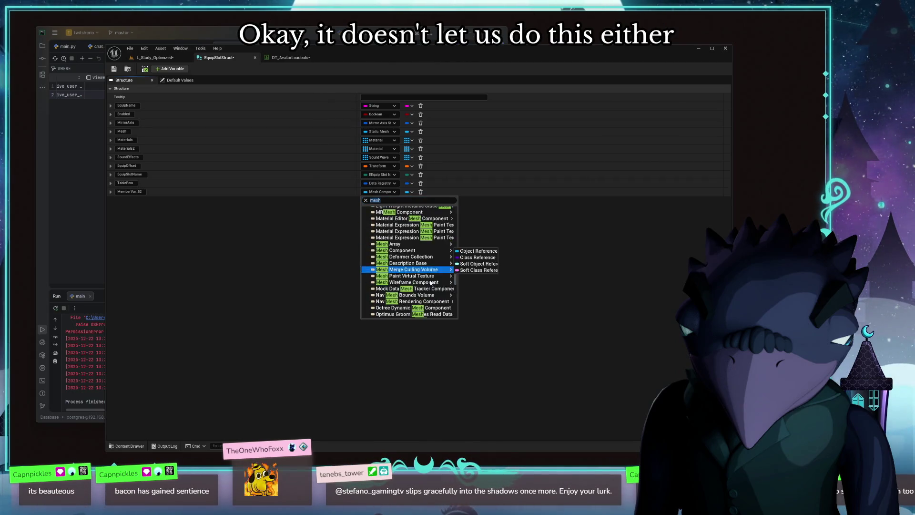
scroll(431, 287, down, 5)
scroll(431, 286, up, 4)
scroll(431, 286, up, 3)
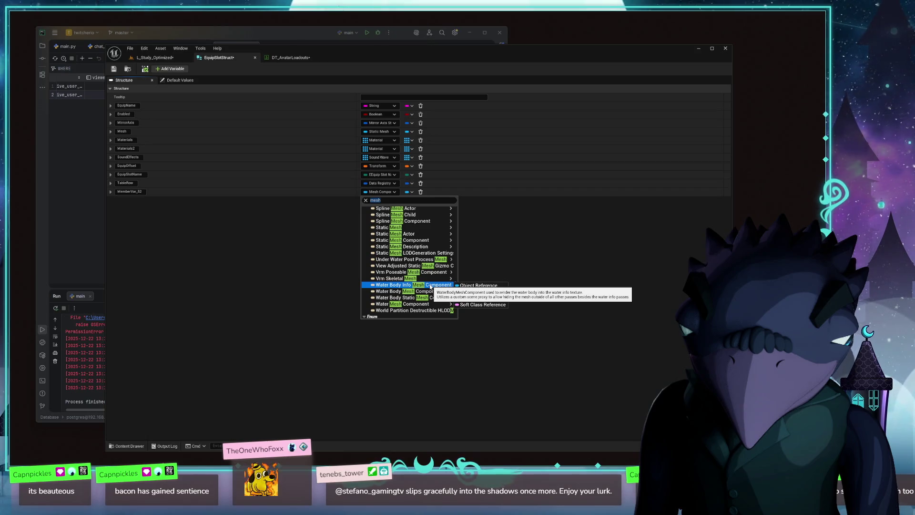
mouse_move(404, 234)
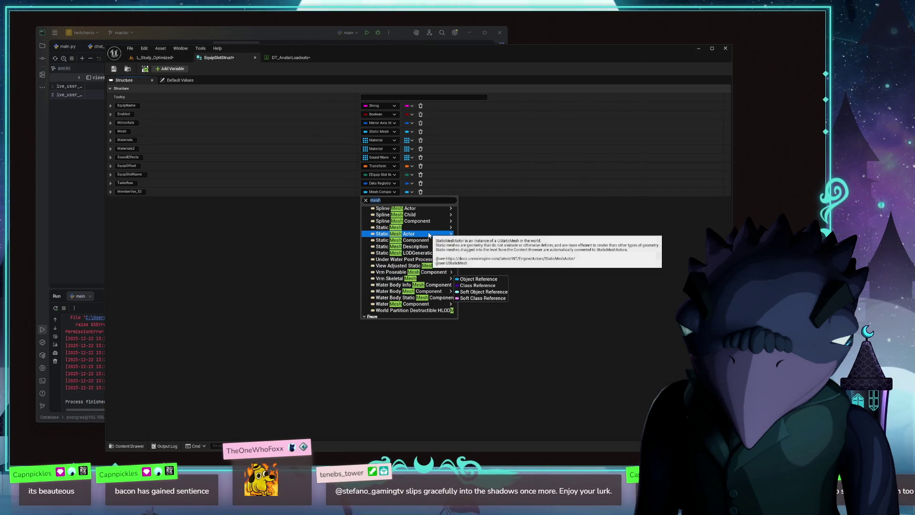
scroll(414, 268, up, 3)
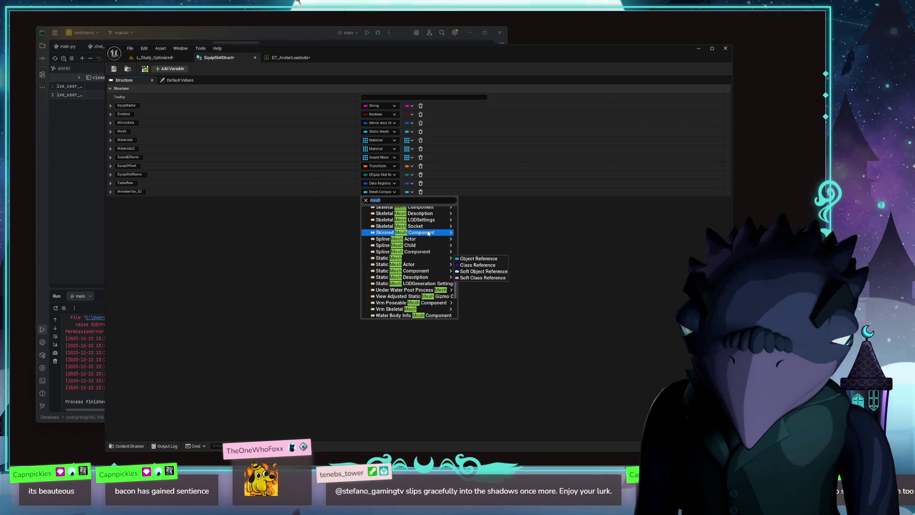
scroll(415, 262, up, 3)
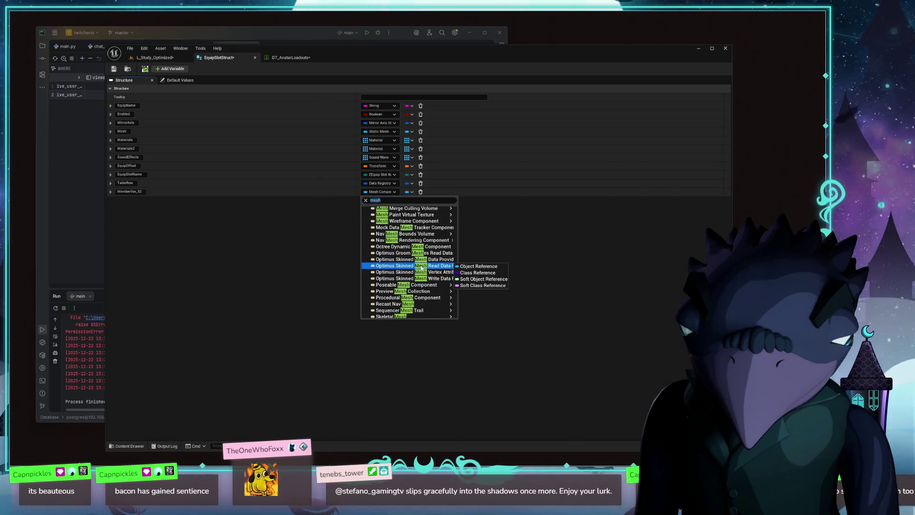
scroll(422, 266, up, 3)
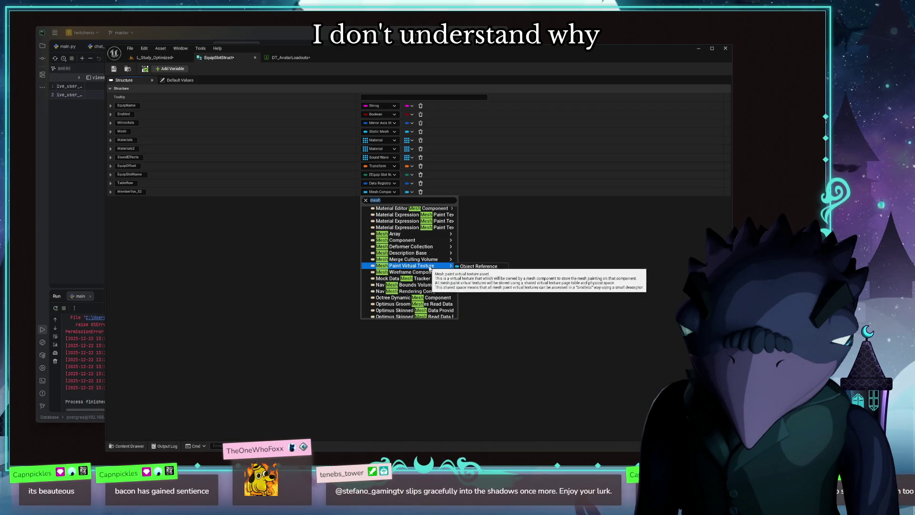
click(553, 244)
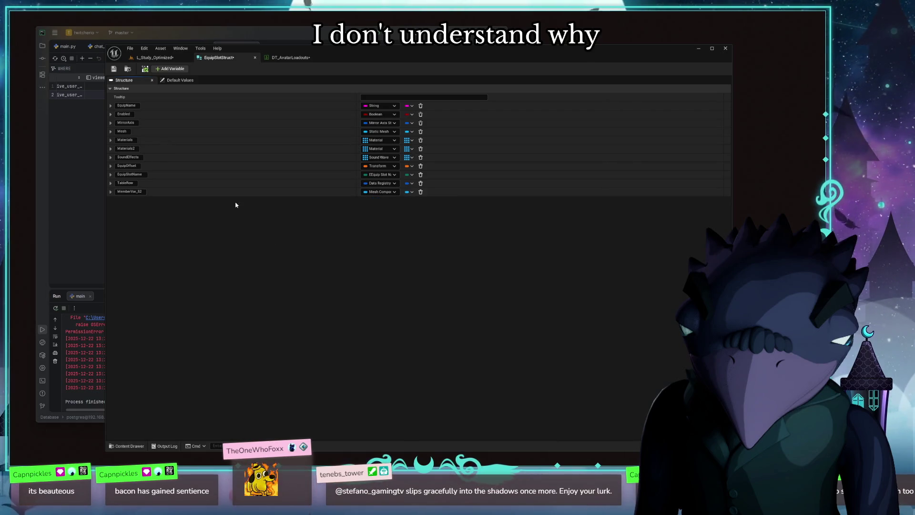
Step: Delete the trial variable, leaving EquipSlotStruct's original fields, and return to the level viewport
click(421, 193)
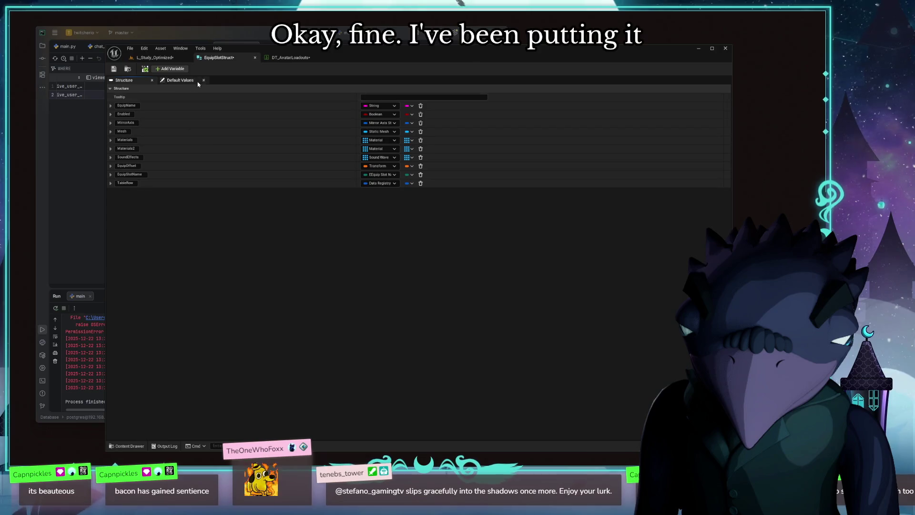
click(284, 57)
click(154, 57)
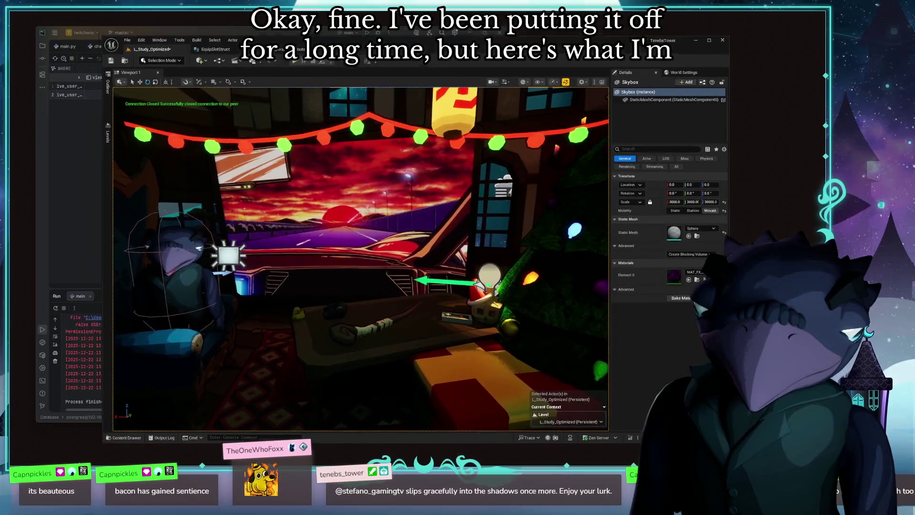
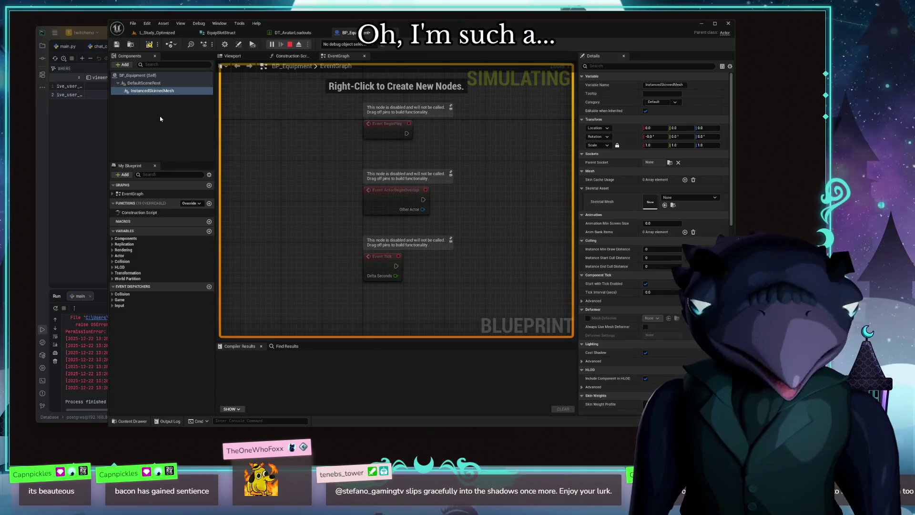
Step: Stop the running simulation so the InstancedSkinnedMesh component becomes editable
right_click(154, 91)
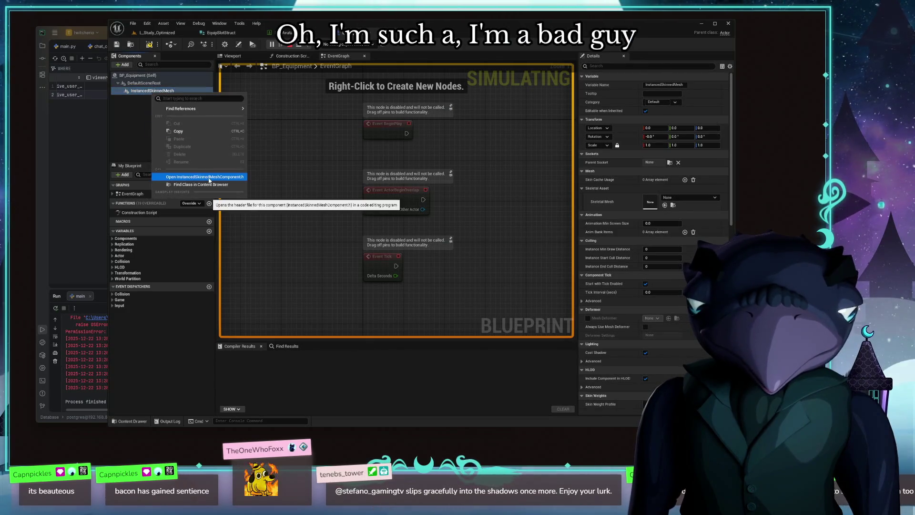
click(144, 116)
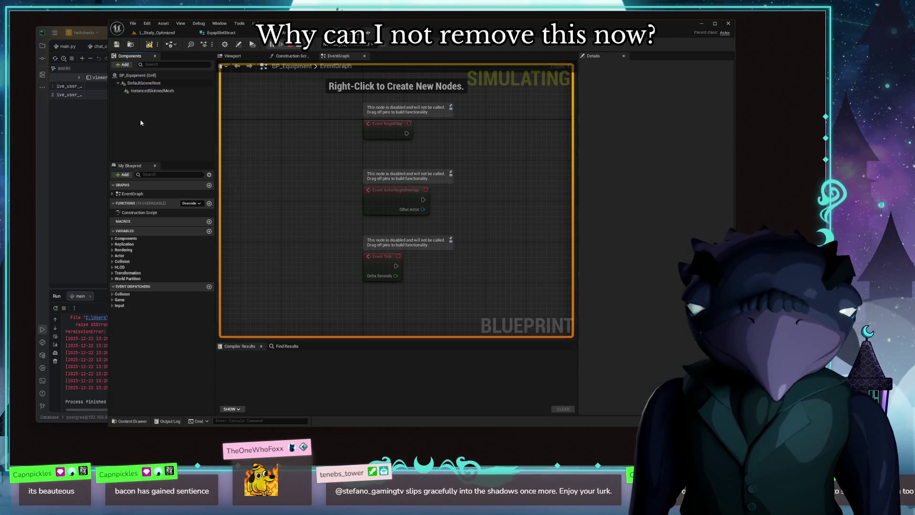
click(153, 91)
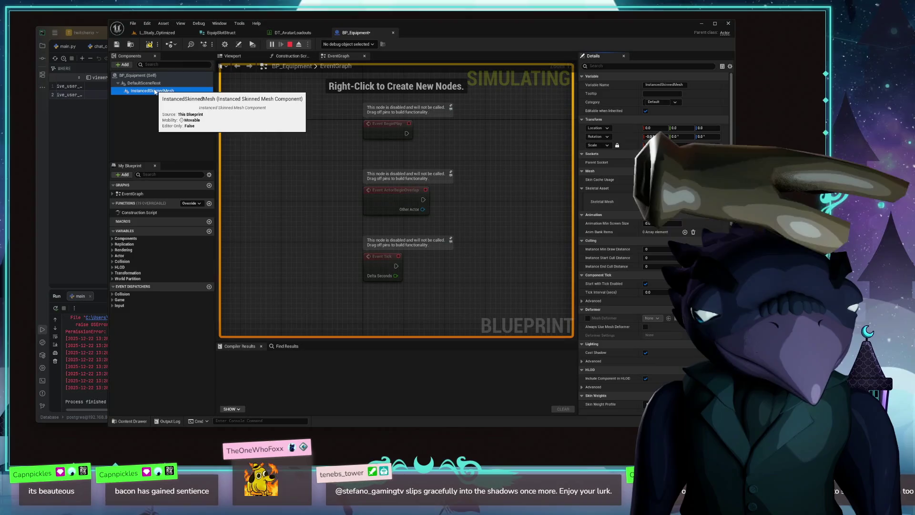
right_click(154, 91)
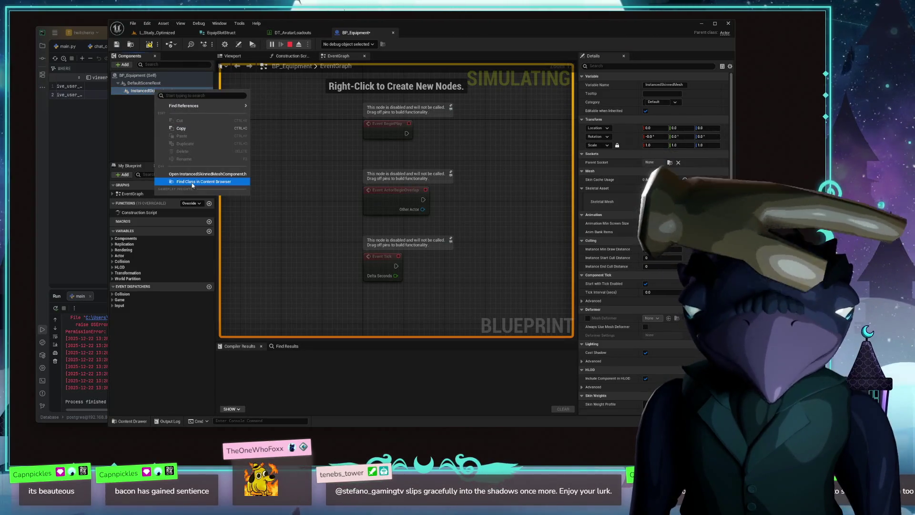
click(151, 93)
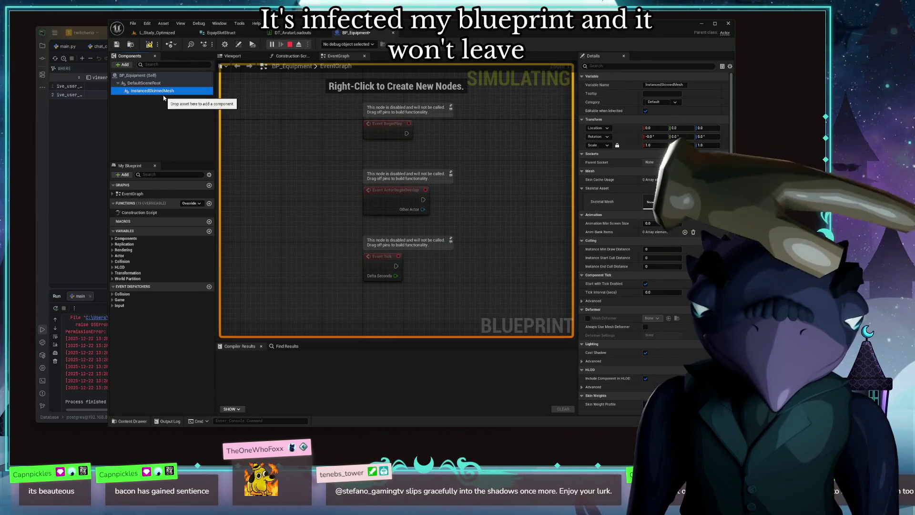
click(290, 45)
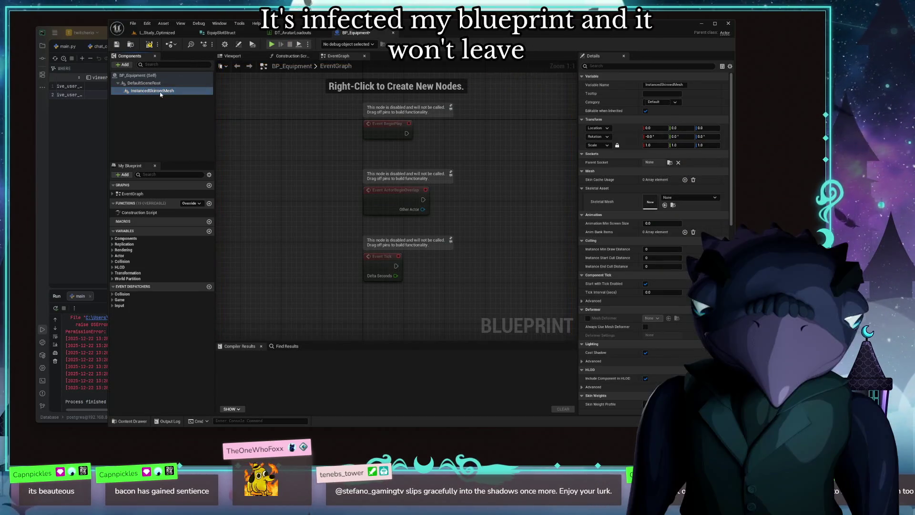
Step: Delete the InstancedSkinnedMesh component, leaving DefaultSceneRoot selected
right_click(153, 91)
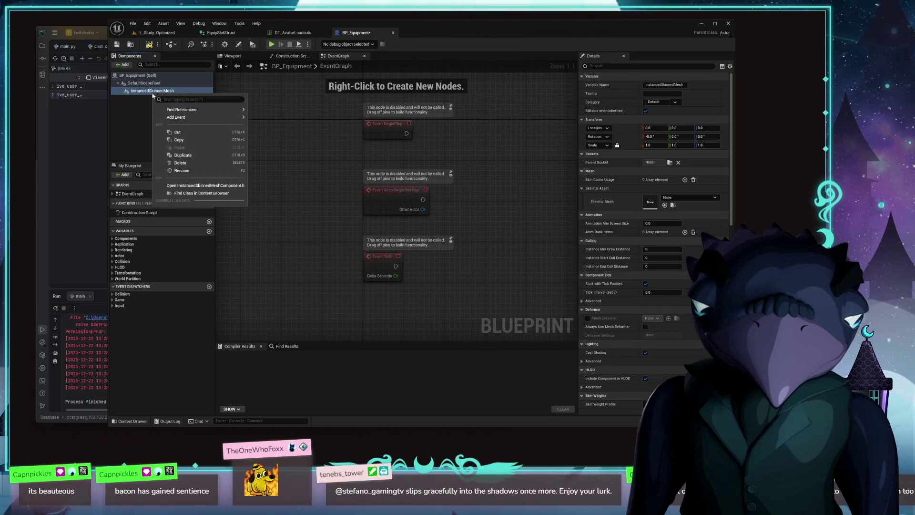
click(196, 163)
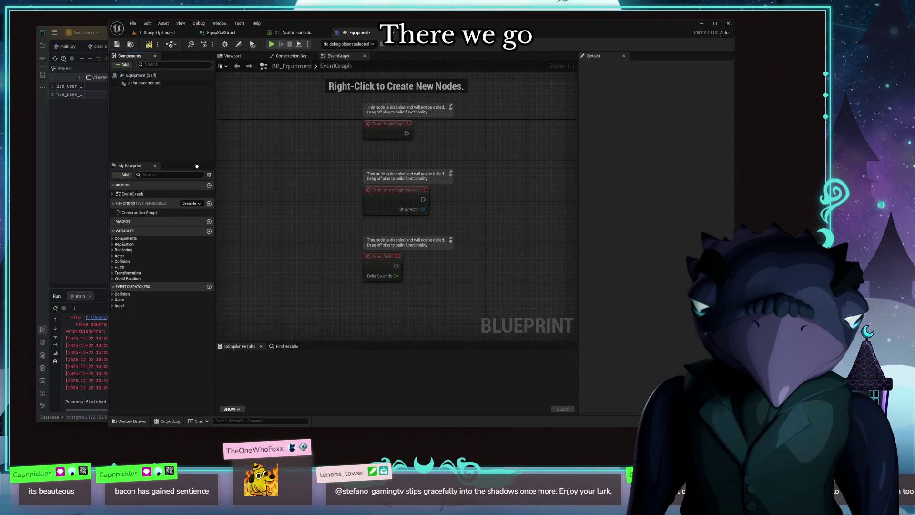
click(155, 85)
right_click(155, 84)
Step: Show the +Add component list and clear its search so every component type is listed
click(134, 84)
click(127, 65)
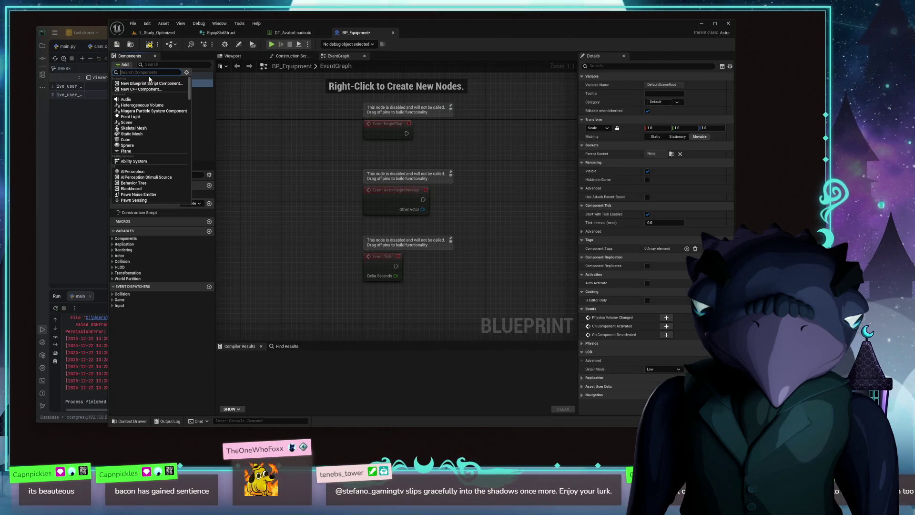
text(mesh compo)
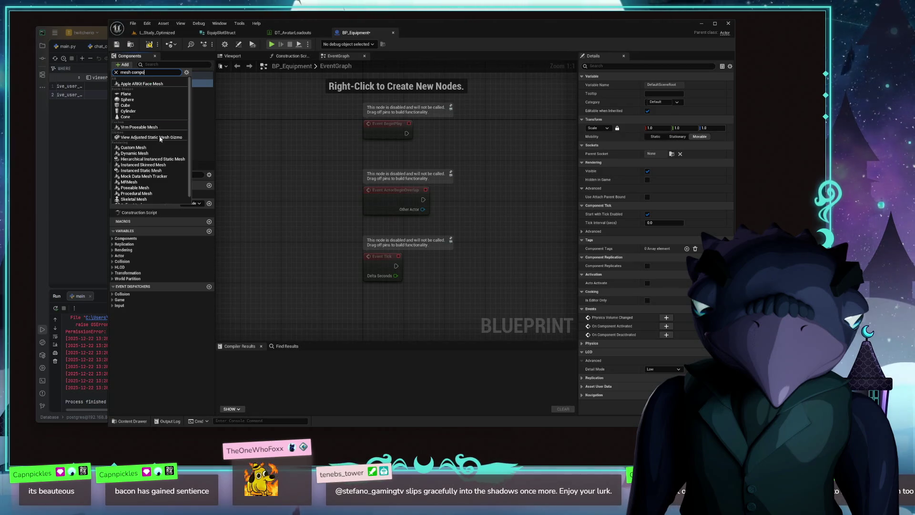
scroll(159, 133, down, 1)
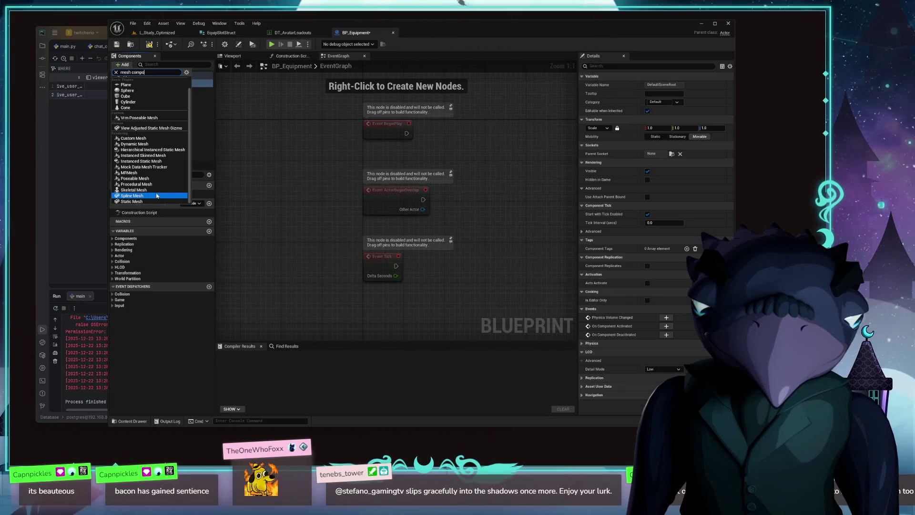
scroll(153, 116, up, 1)
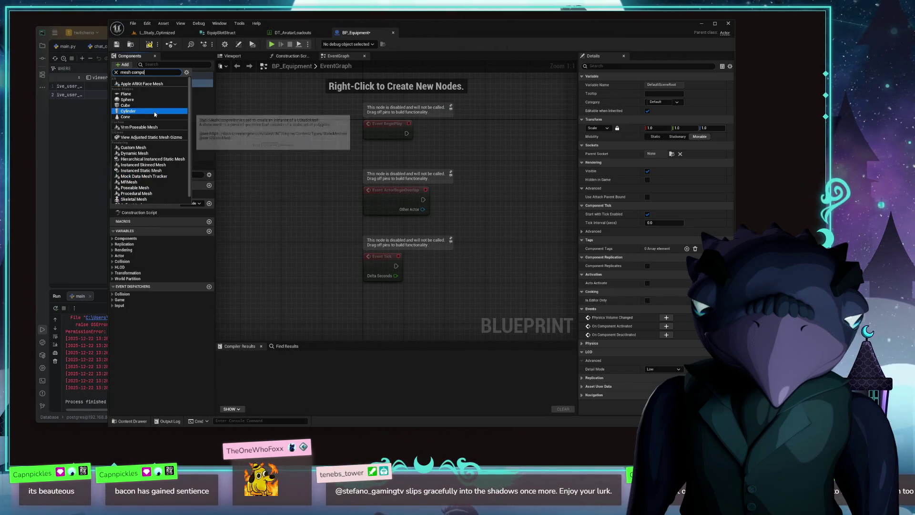
scroll(160, 164, down, 1)
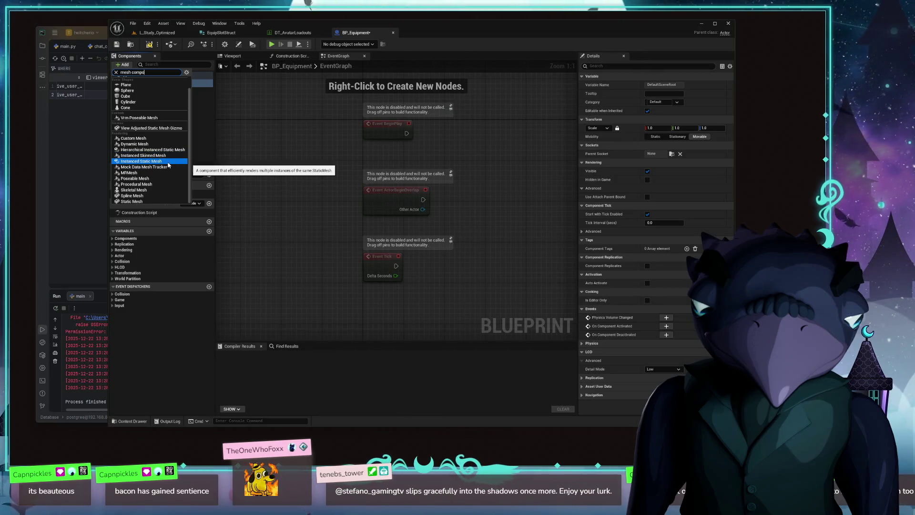
drag(155, 74, 75, 81)
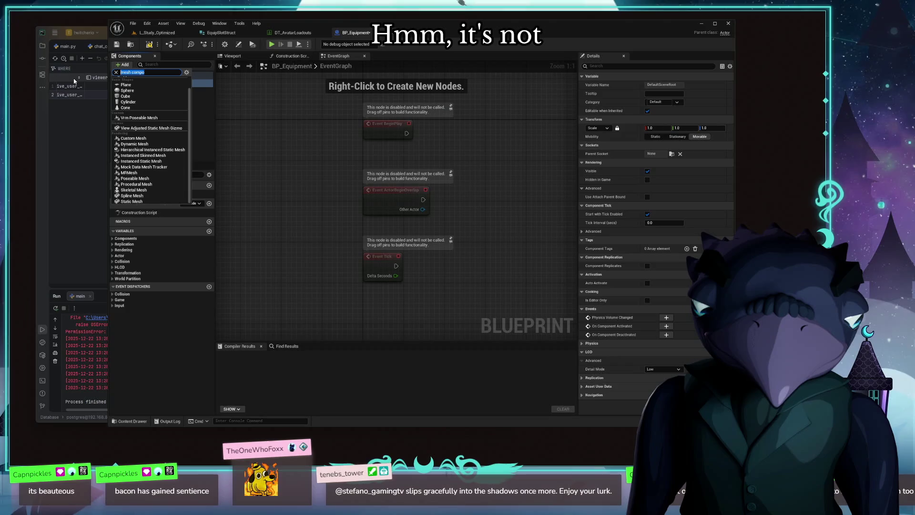
text(skinn)
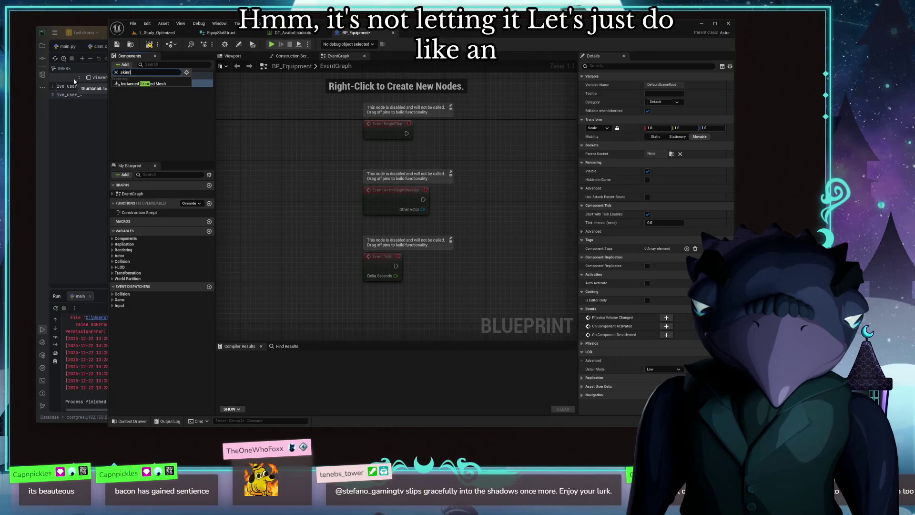
key(BackSpace)
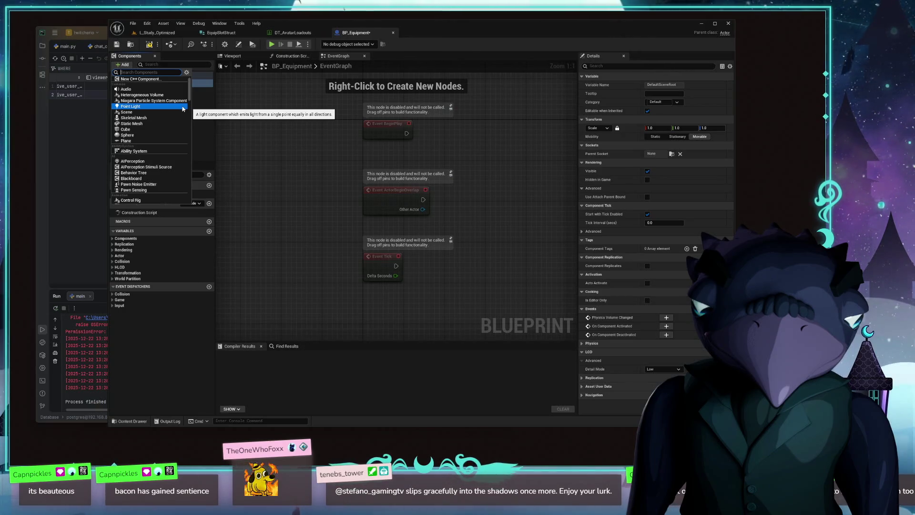
scroll(182, 108, down, 3)
scroll(182, 109, down, 2)
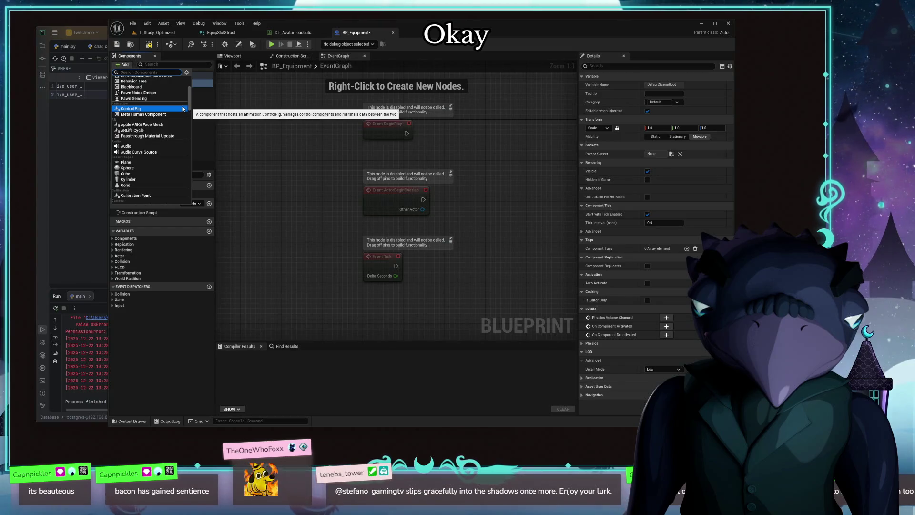
scroll(182, 109, down, 3)
scroll(182, 109, down, 3)
scroll(182, 109, down, 3)
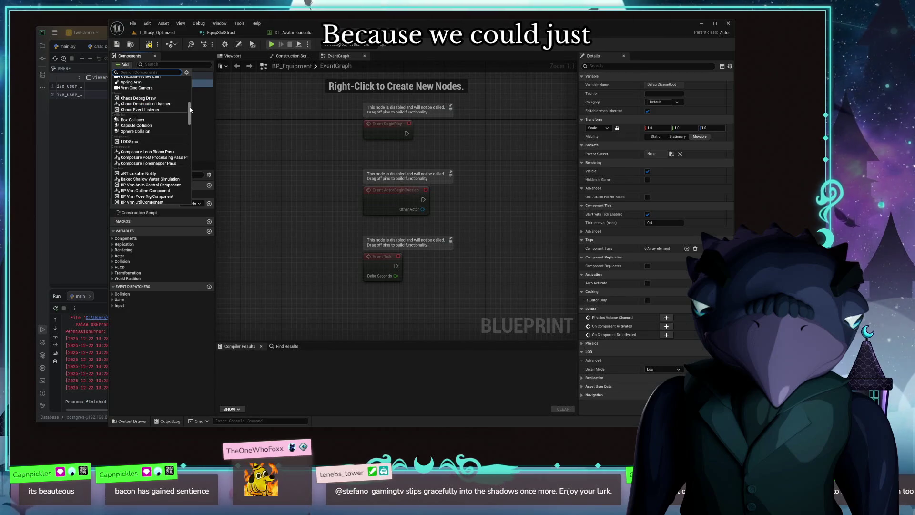
drag(190, 108, 186, 74)
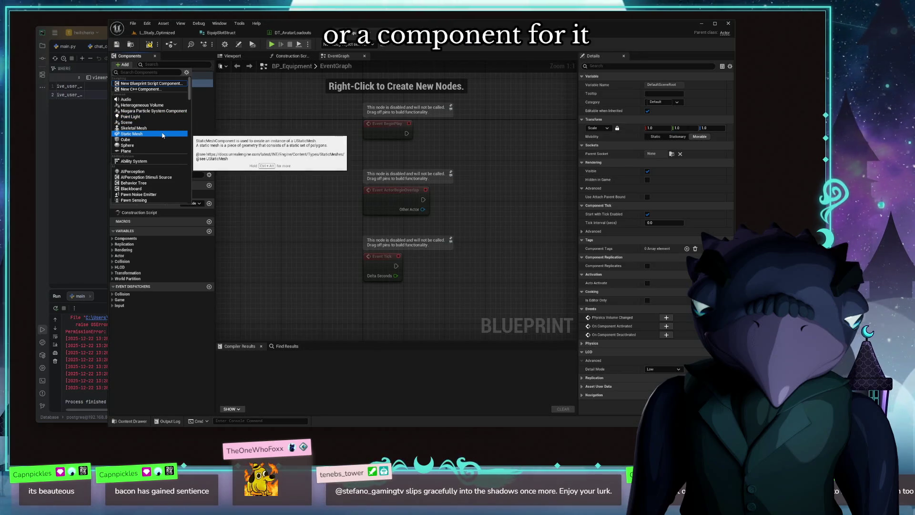
scroll(163, 136, down, 2)
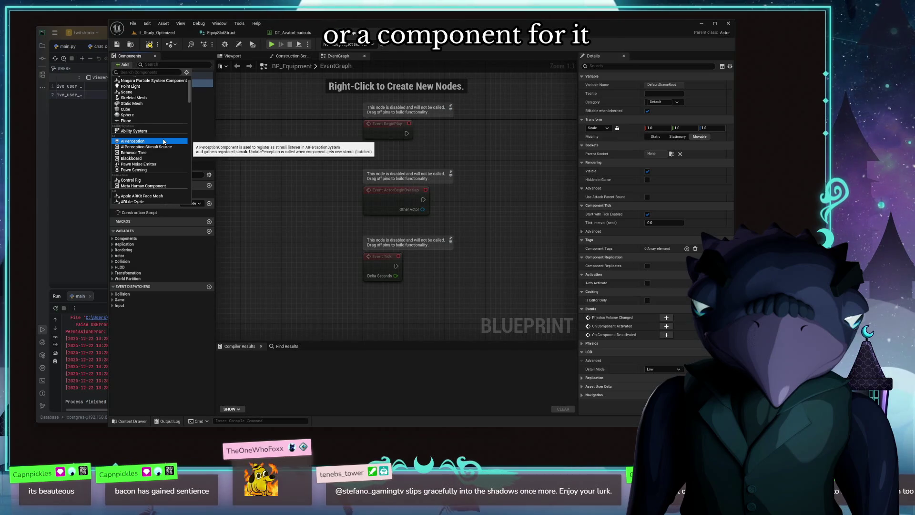
scroll(163, 141, down, 4)
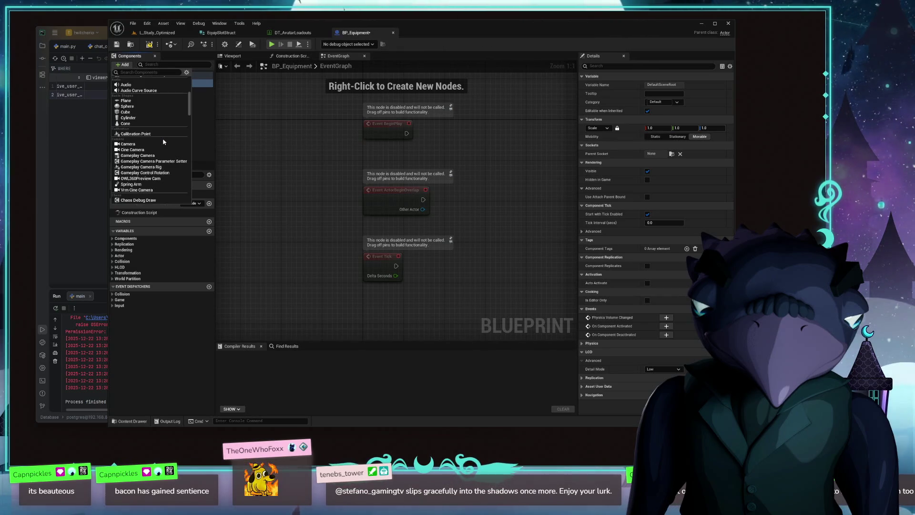
scroll(163, 141, down, 4)
scroll(164, 143, down, 4)
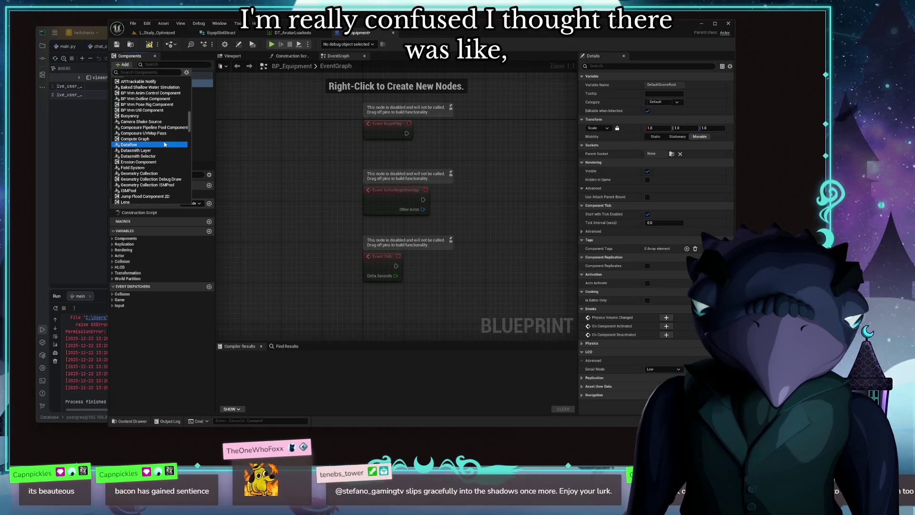
scroll(164, 145, down, 3)
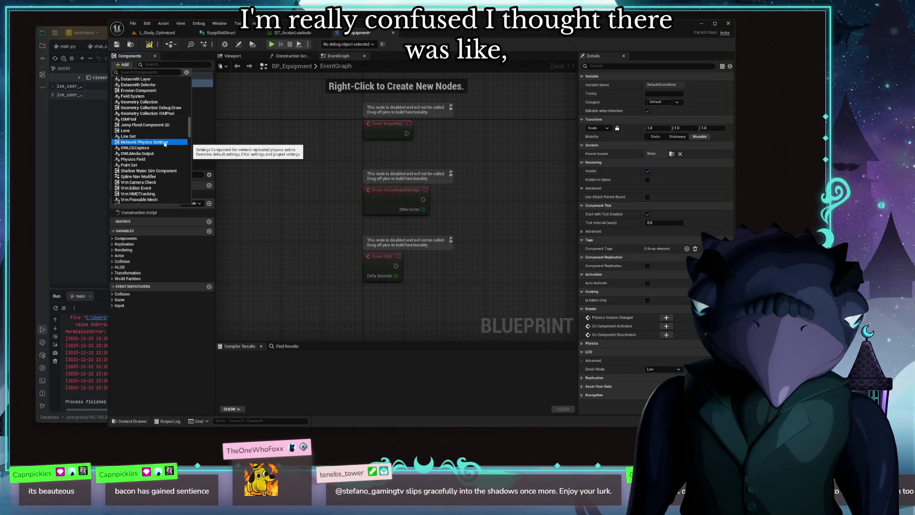
scroll(164, 145, down, 3)
scroll(164, 145, down, 3)
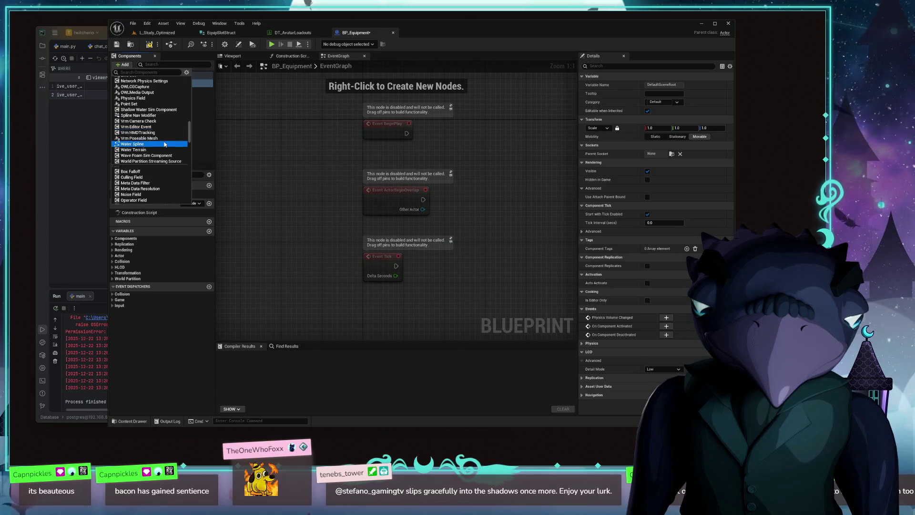
scroll(164, 144, down, 3)
scroll(164, 145, down, 3)
scroll(164, 145, down, 3)
scroll(163, 144, down, 3)
scroll(164, 144, down, 3)
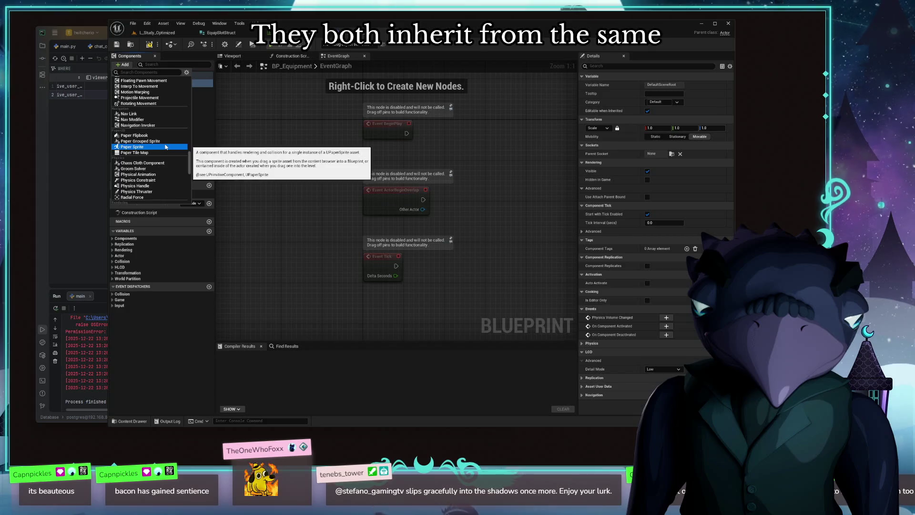
scroll(164, 146, down, 3)
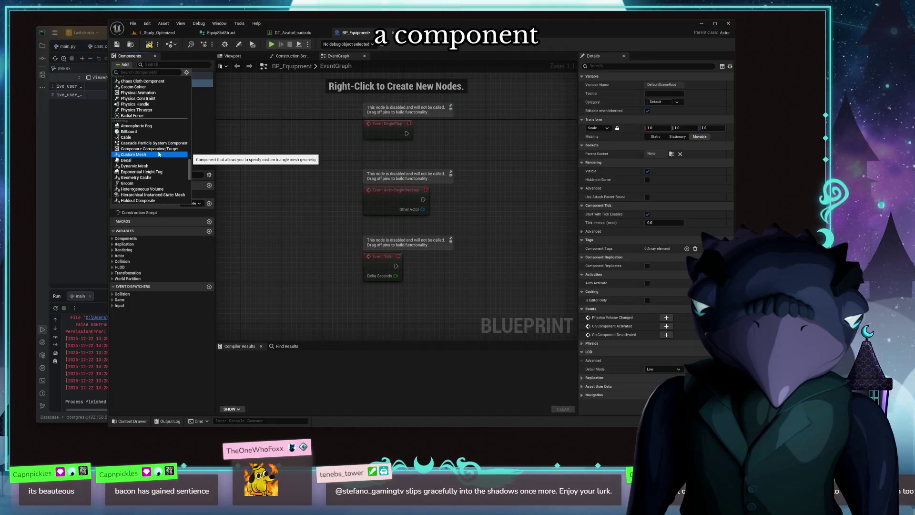
scroll(159, 154, down, 3)
scroll(158, 164, down, 3)
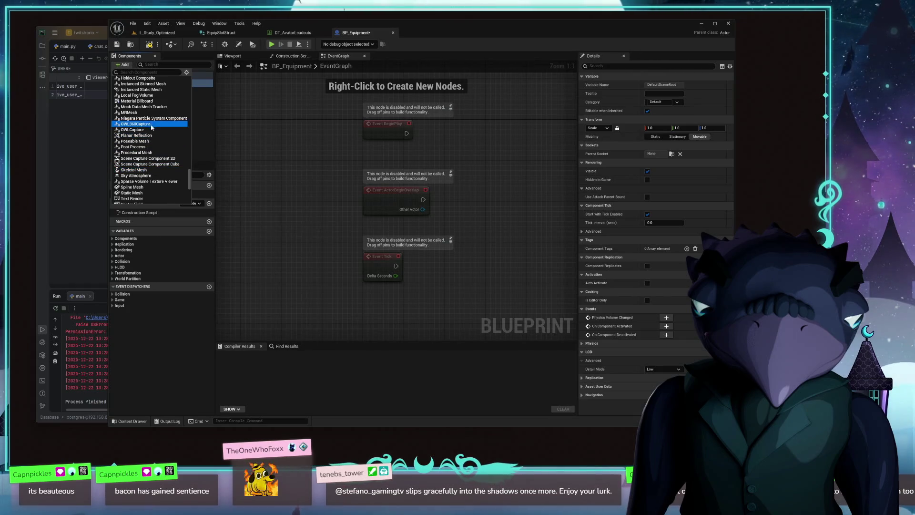
scroll(165, 143, down, 3)
scroll(183, 150, down, 2)
key(Escape)
click(123, 65)
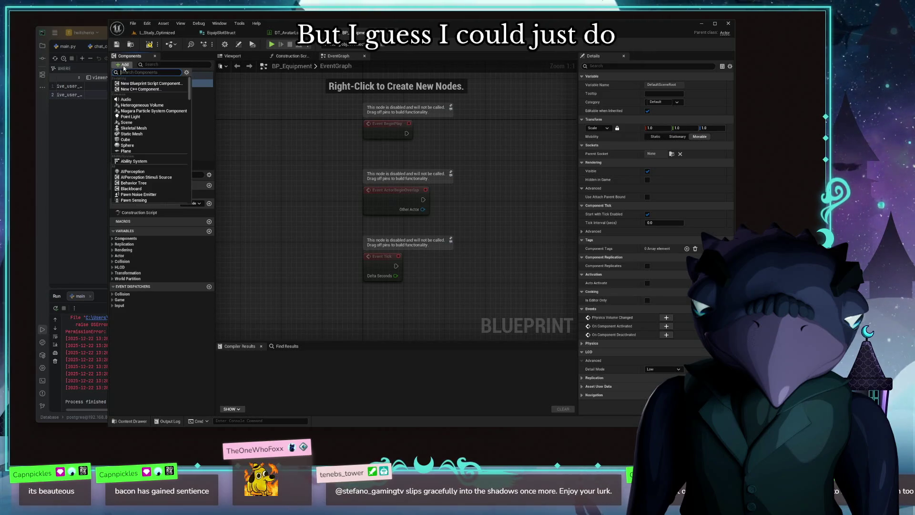
Step: Add a SkeletalMesh and a StaticMesh component with their default names
key(Down)
key(Down)
key(Return)
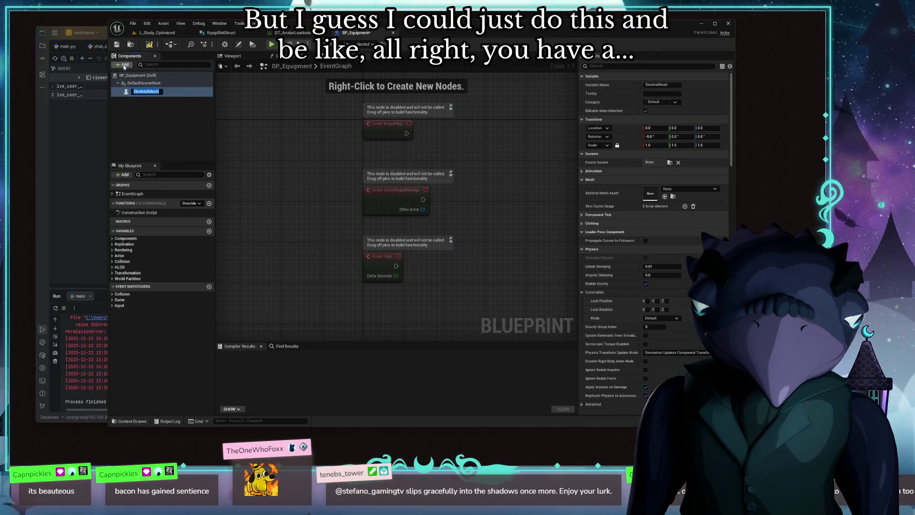
click(123, 65)
click(172, 122)
key(Return)
Step: Attach StaticMesh directly under DefaultSceneRoot, show the Viewport preview and compile
drag(147, 99, 151, 82)
click(172, 104)
click(161, 135)
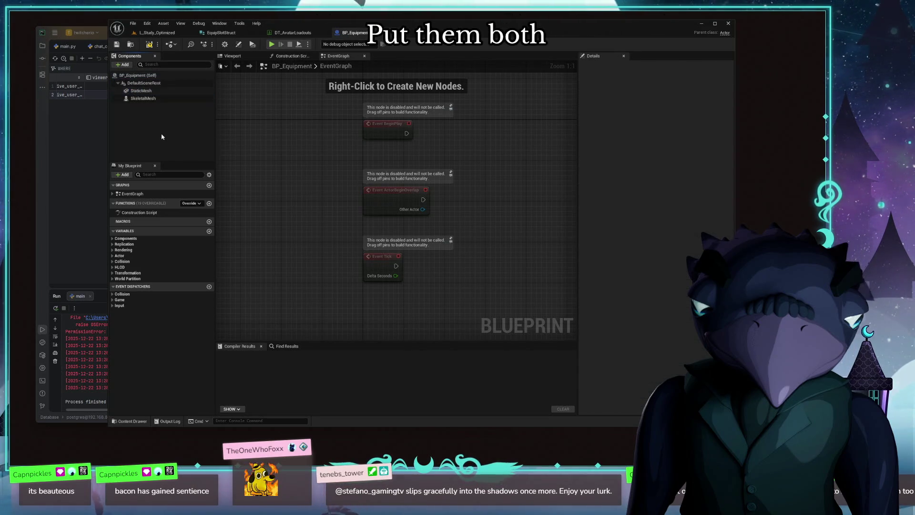
click(141, 91)
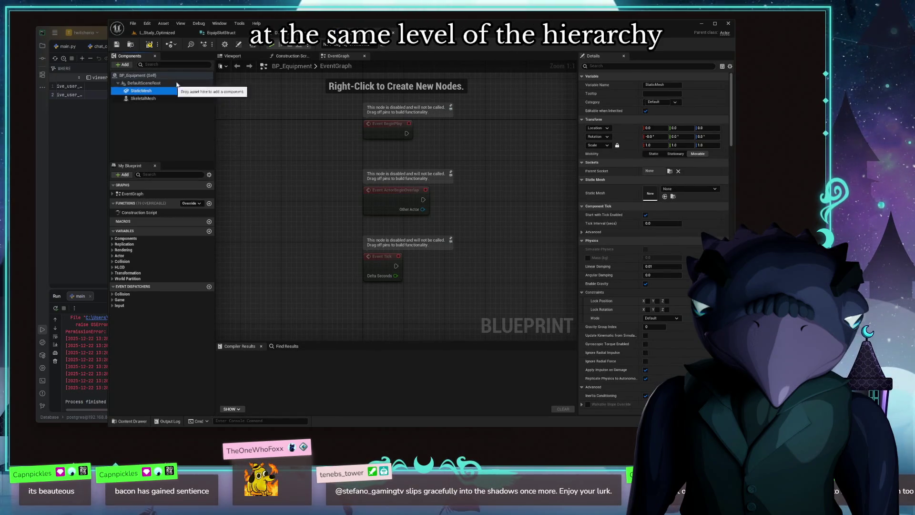
click(232, 56)
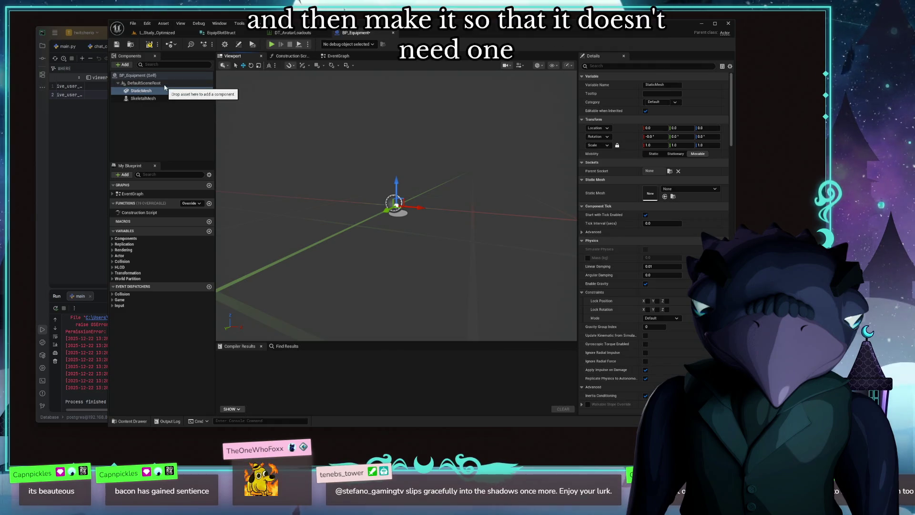
click(141, 90)
click(153, 44)
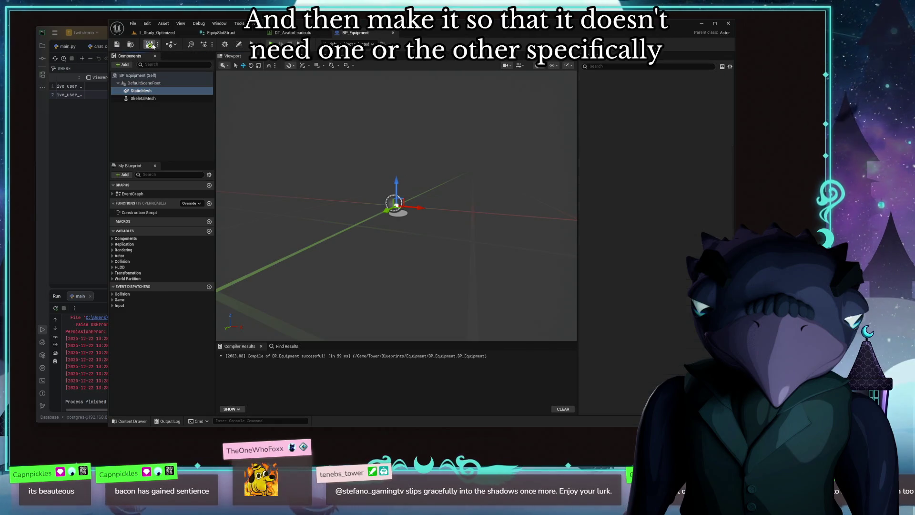
Step: Recompile BP_Equipment and review the StaticMesh and SkeletalMesh components
click(161, 135)
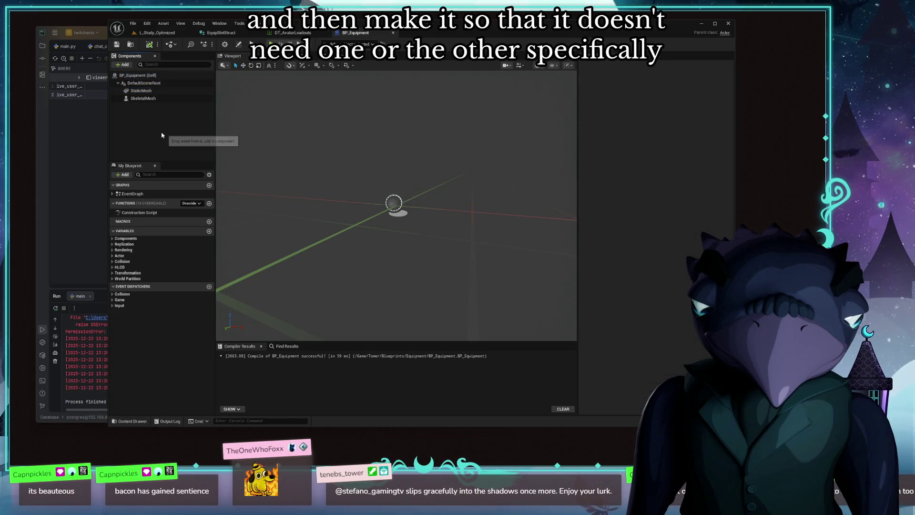
click(141, 91)
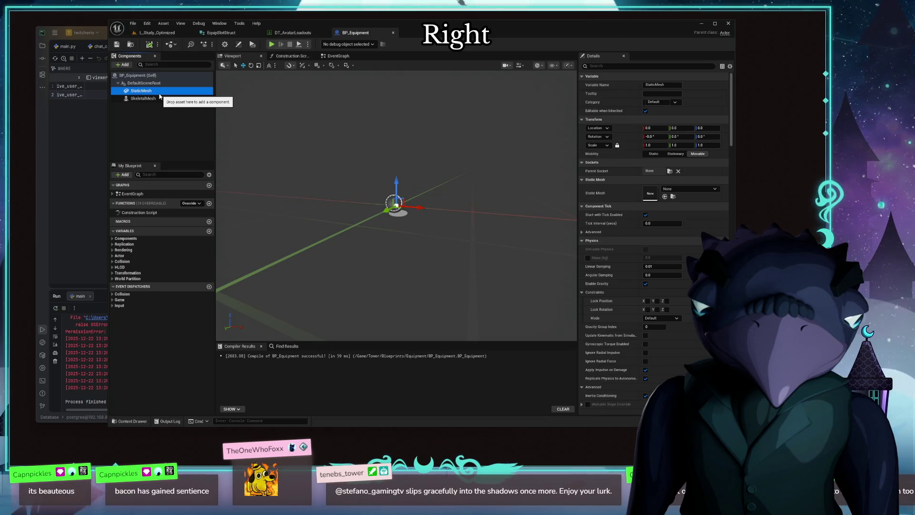
click(144, 98)
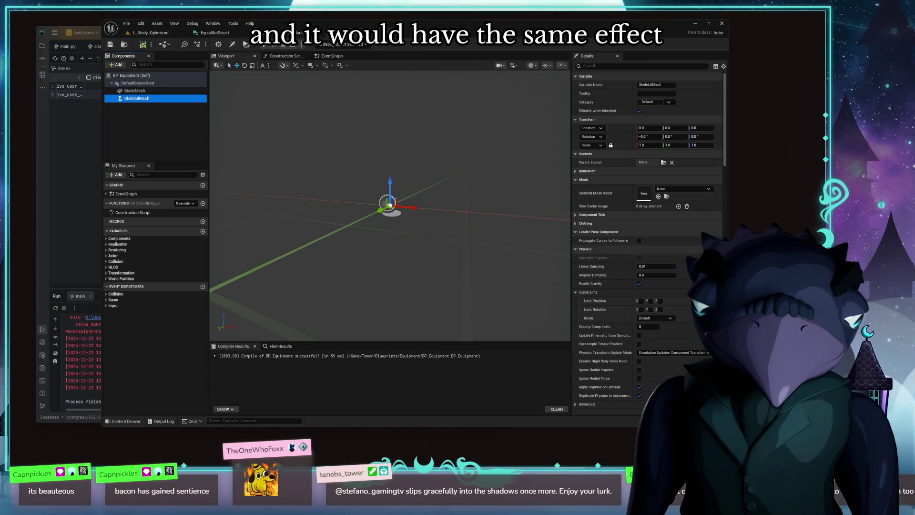
click(136, 91)
Step: Switch through the Content Drawer and study level to the EquipSlotStruct structure
click(125, 421)
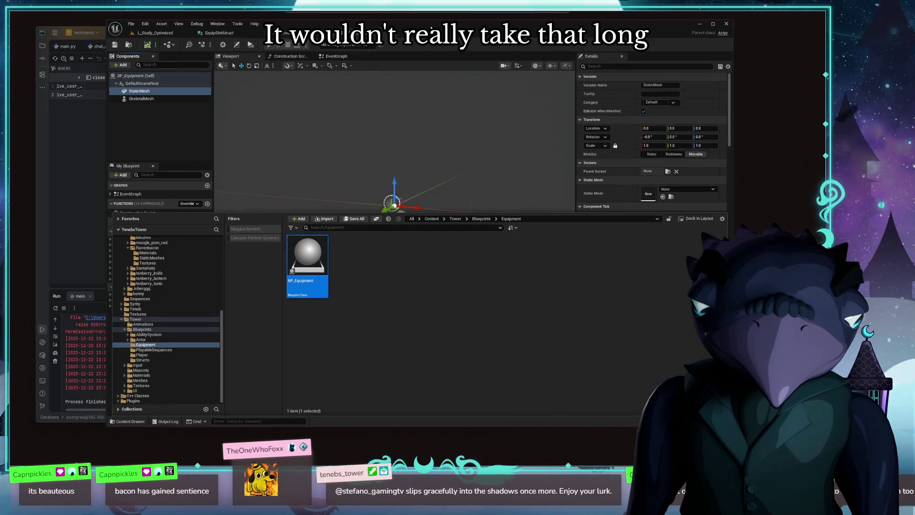
drag(363, 31, 415, 57)
click(125, 175)
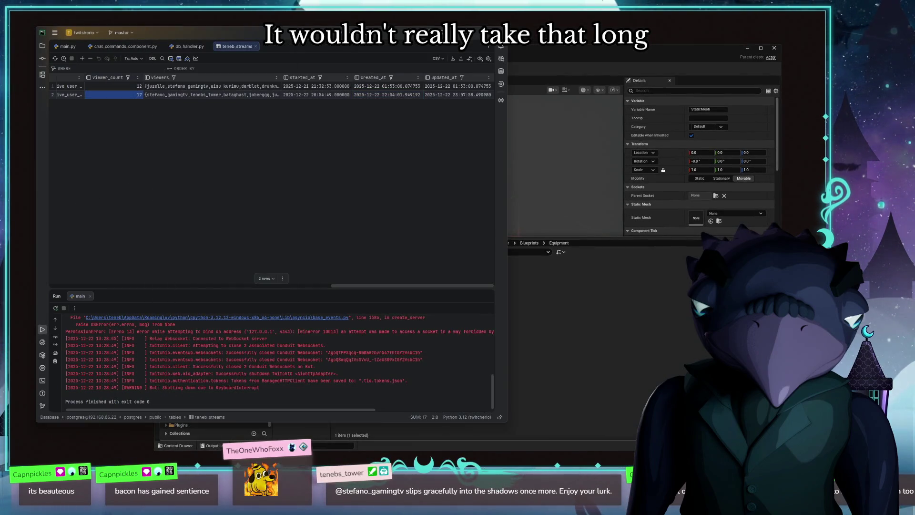
click(286, 71)
click(178, 81)
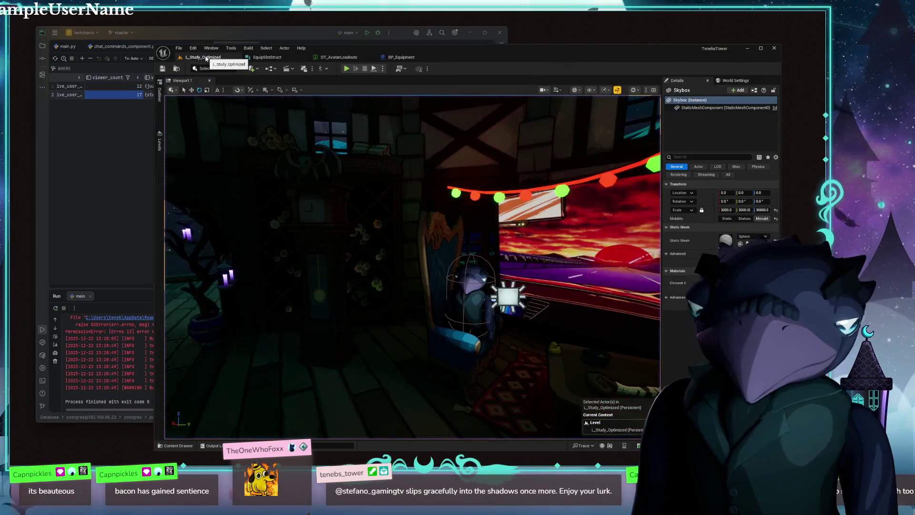
click(333, 57)
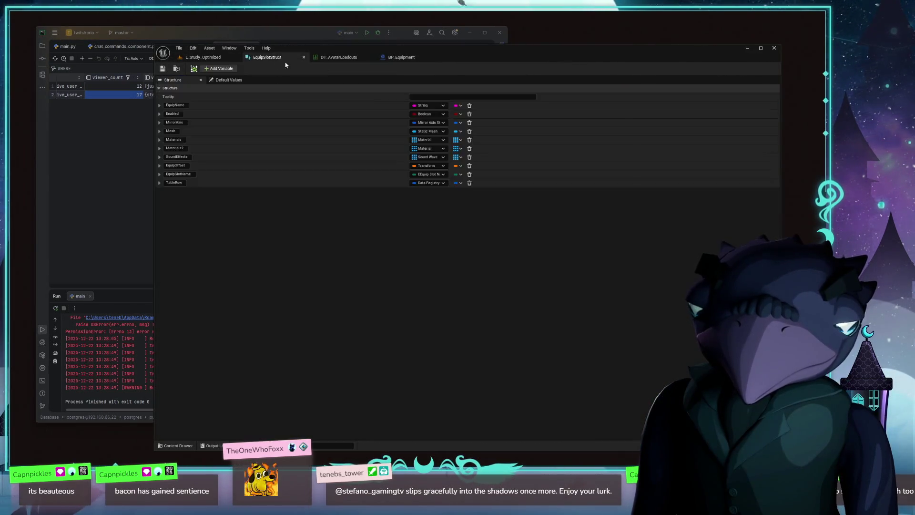
Step: Float EquipSlotStruct in its own window and move it aside to reveal BP_Equipment
drag(285, 84, 297, 118)
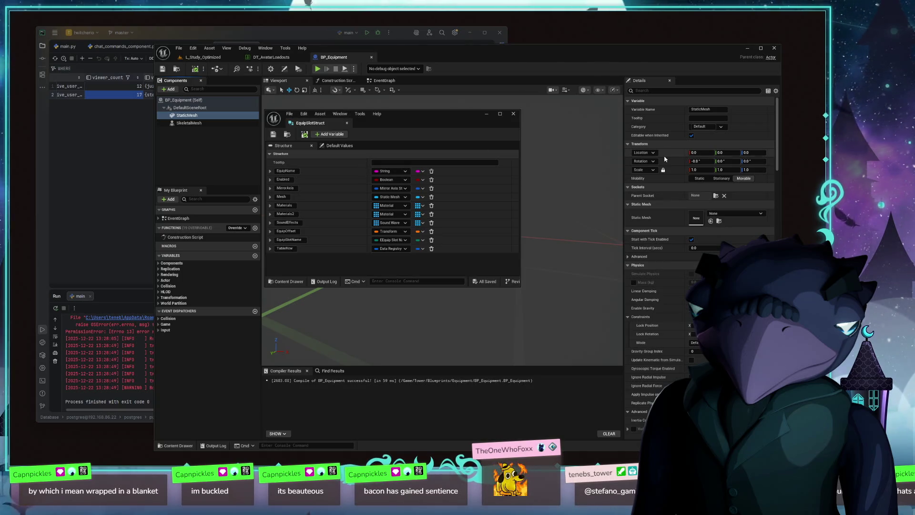
mouse_move(440, 123)
mouse_down()
mouse_move(527, 141)
mouse_move(687, 281)
mouse_up()
drag(479, 58, 396, 57)
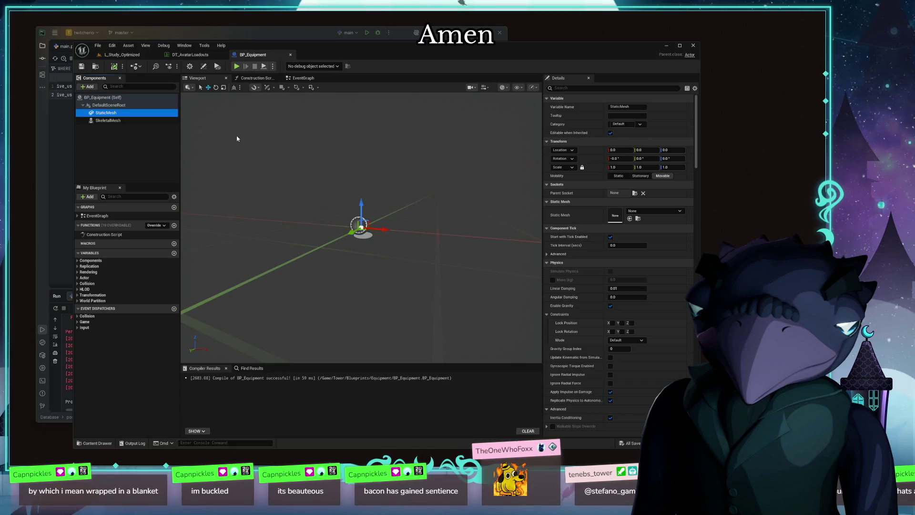
Step: Create a new Hats folder inside Blueprints > Equipment
click(98, 443)
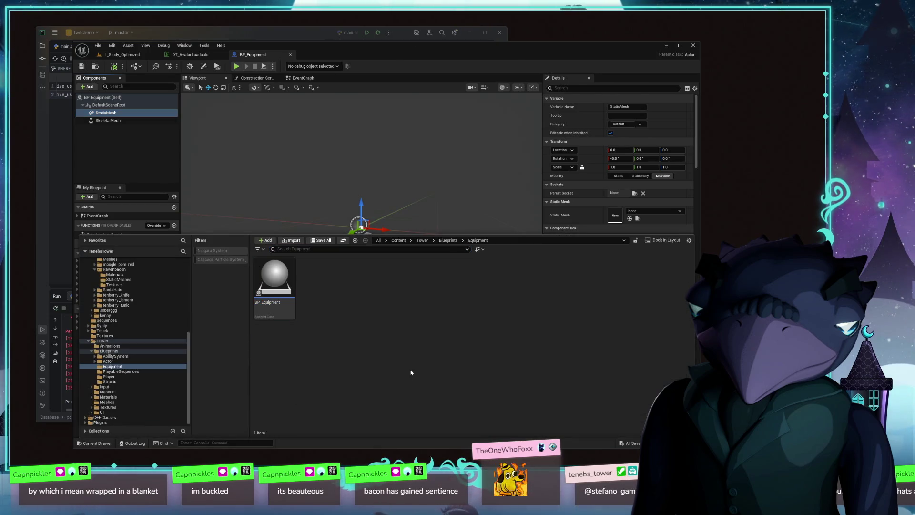
click(448, 242)
double_click(364, 290)
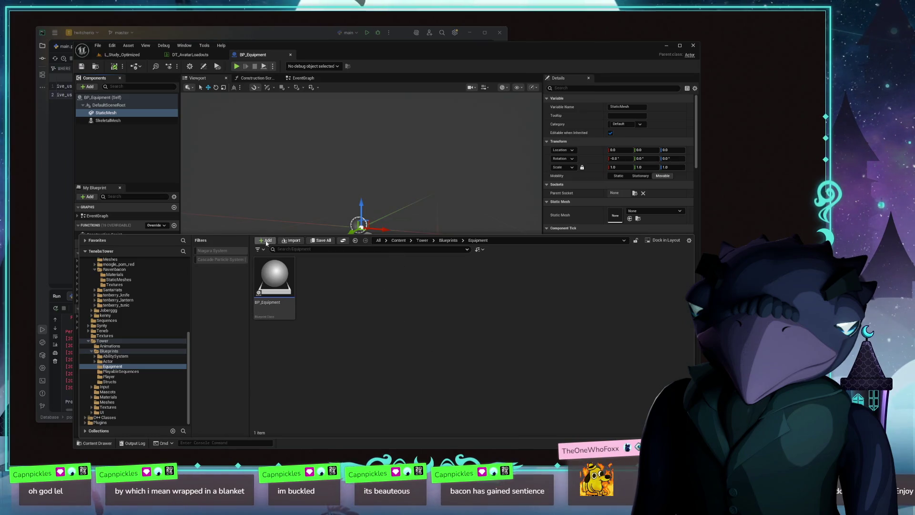
right_click(358, 322)
click(393, 239)
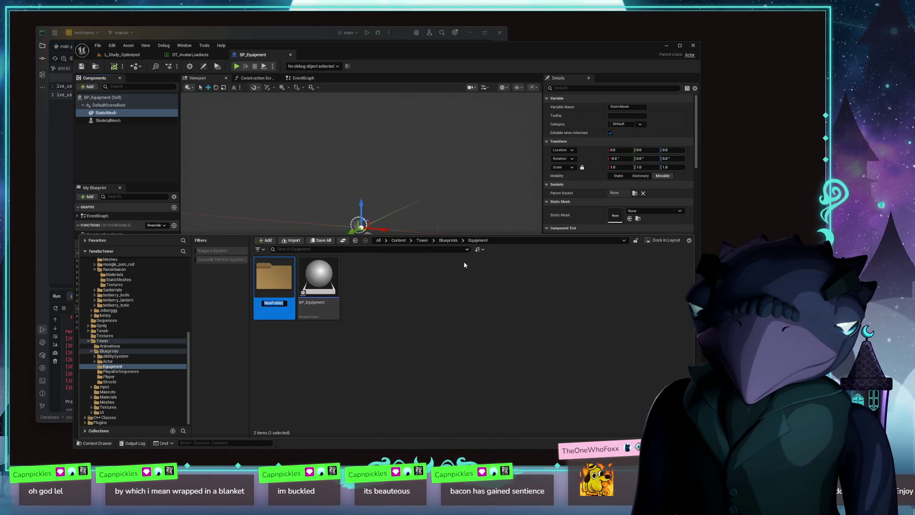
text(Ho)
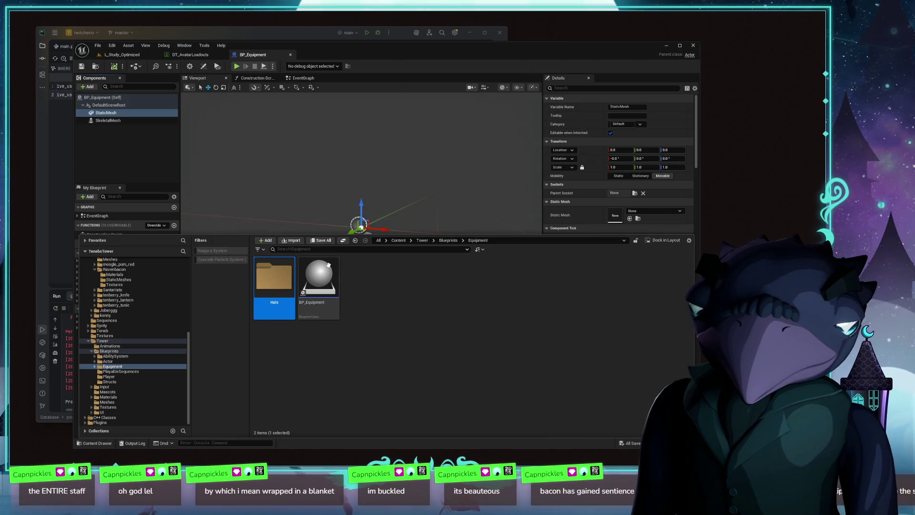
Step: Tear off the BP_Equipment and DT_AvatarLoadouts tabs into their own windows
drag(343, 52, 399, 65)
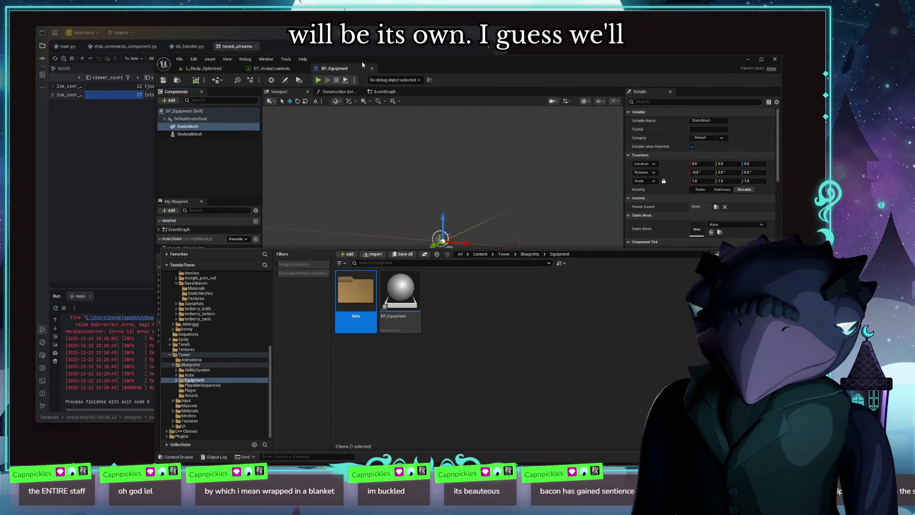
click(212, 59)
click(272, 69)
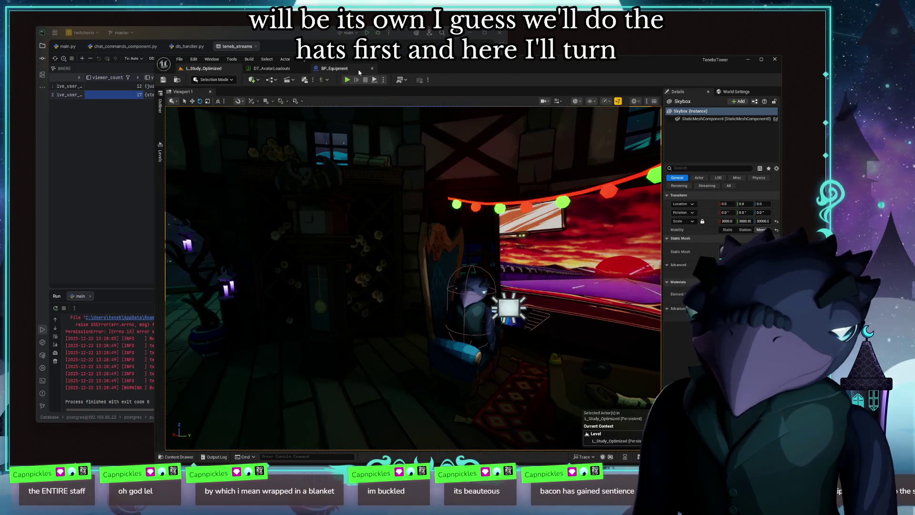
click(334, 69)
drag(335, 68, 515, 212)
click(204, 68)
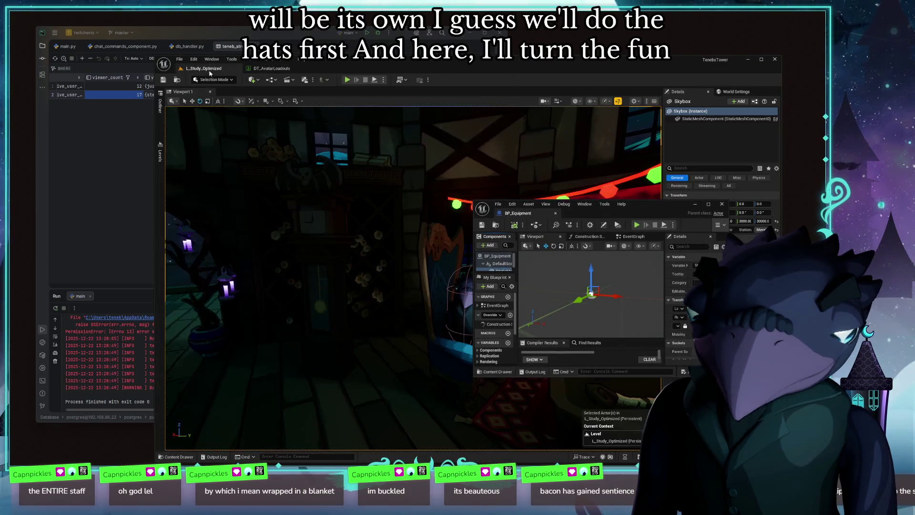
drag(272, 69, 456, 206)
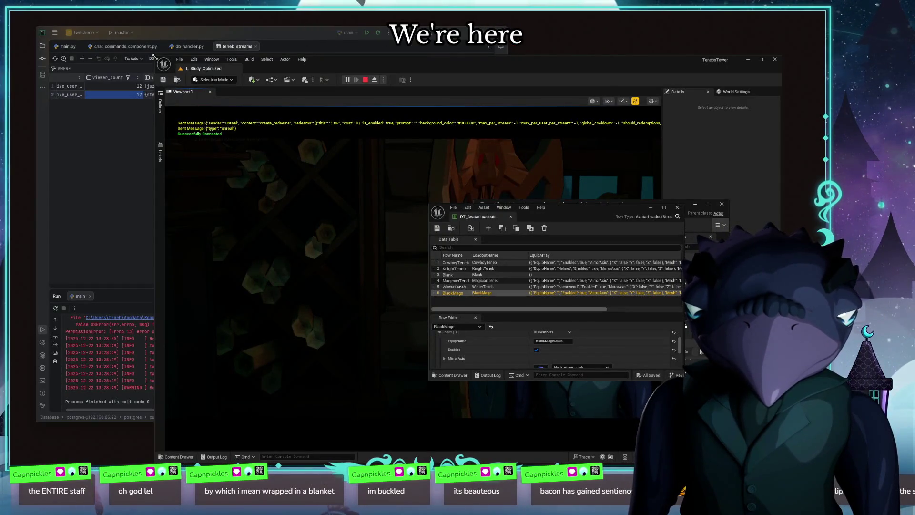
Step: Restore down the main level editor and shrink it to a small window
key(super+Down)
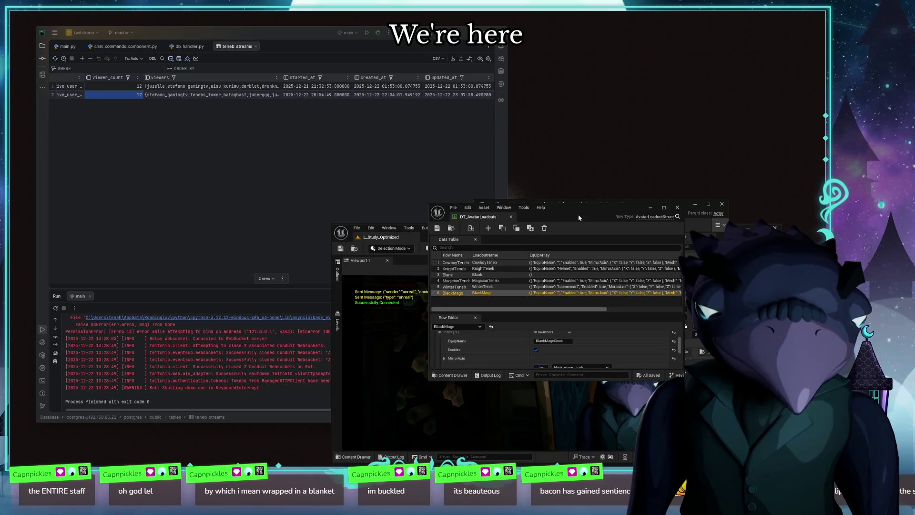
drag(598, 222, 729, 334)
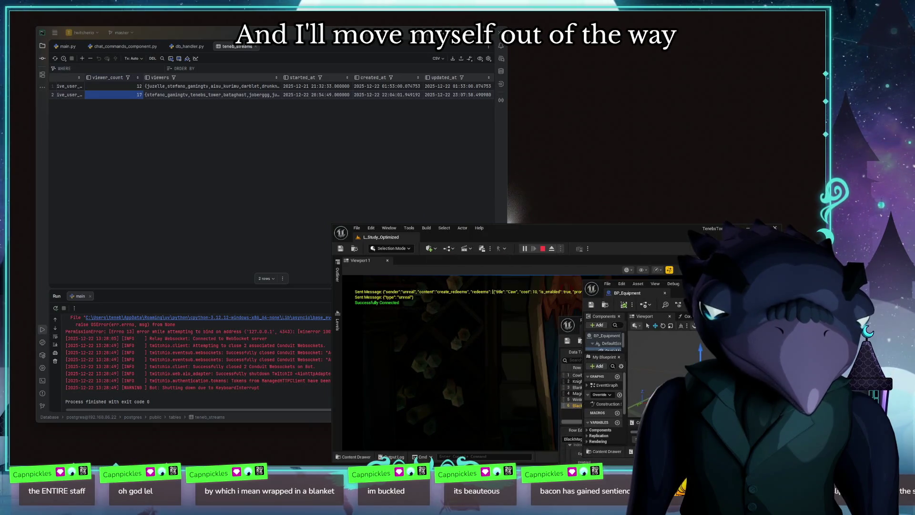
drag(593, 235, 457, 253)
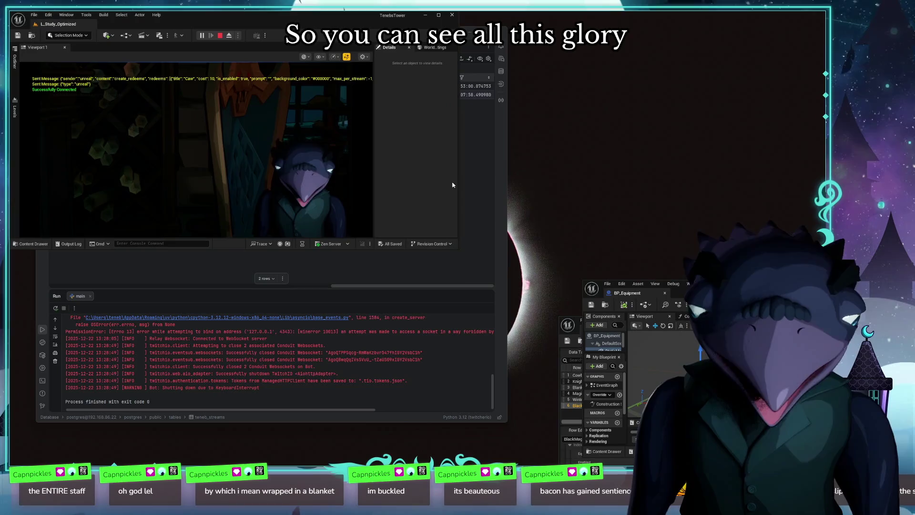
mouse_move(457, 253)
mouse_down()
mouse_move(236, 151)
mouse_move(208, 171)
mouse_up()
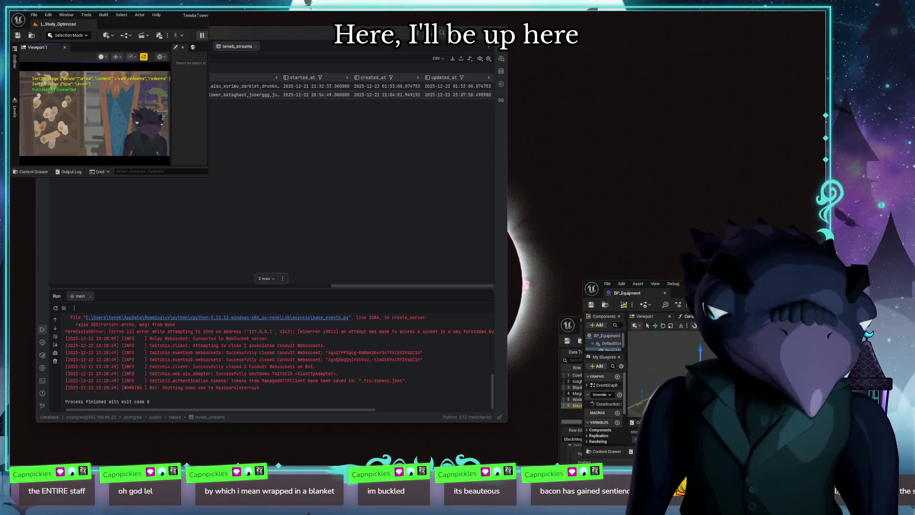
Step: Close the DT_AvatarLoadouts window and enlarge the BP_Equipment editor beside the level view
drag(643, 286, 325, 146)
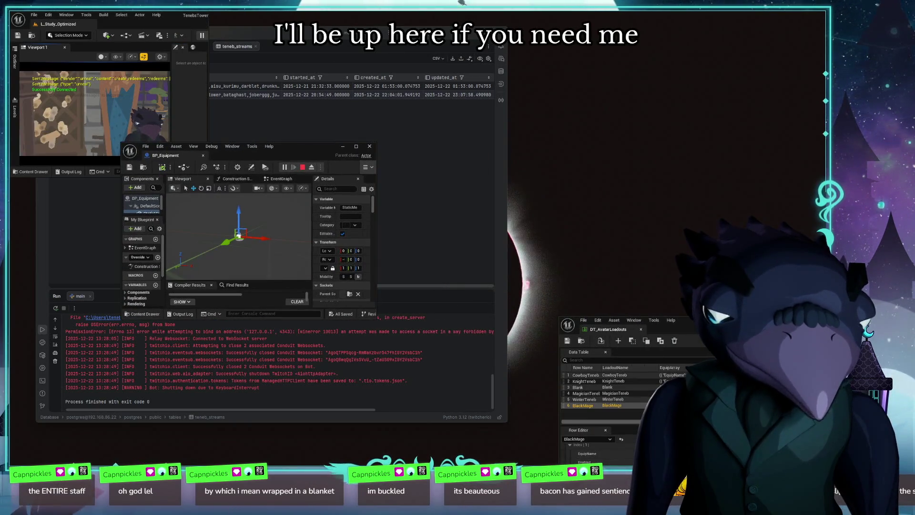
drag(665, 329, 647, 210)
click(691, 209)
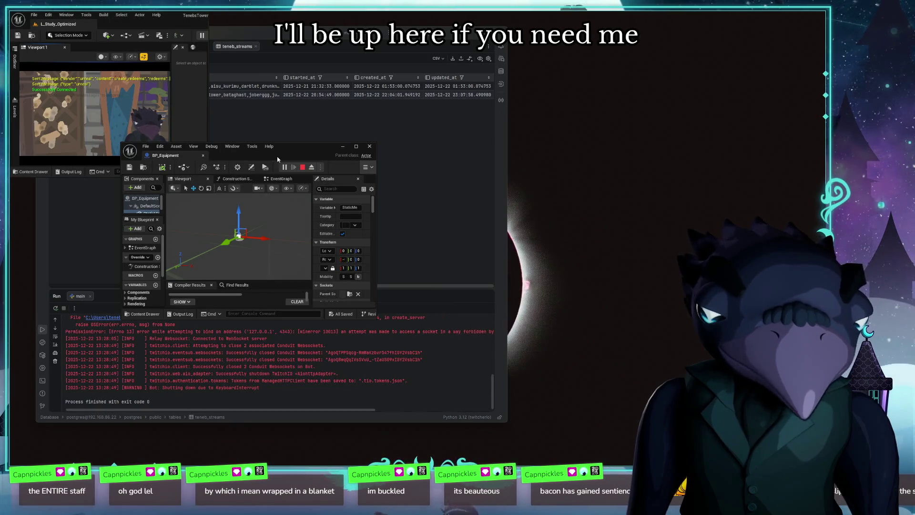
drag(334, 155, 328, 71)
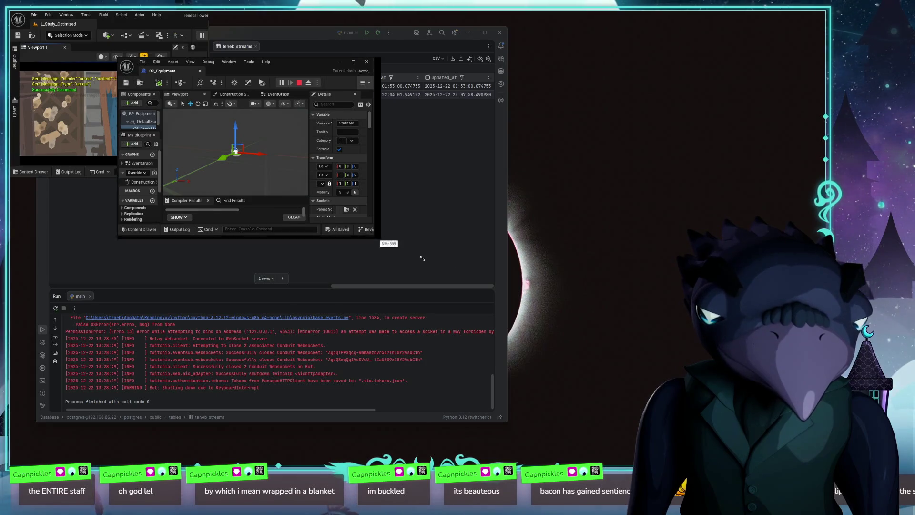
drag(392, 244, 686, 429)
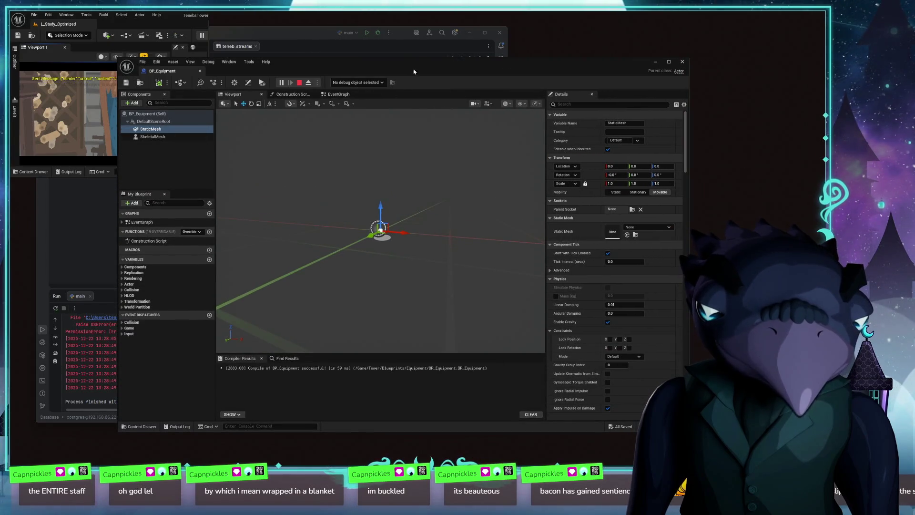
drag(413, 72, 509, 86)
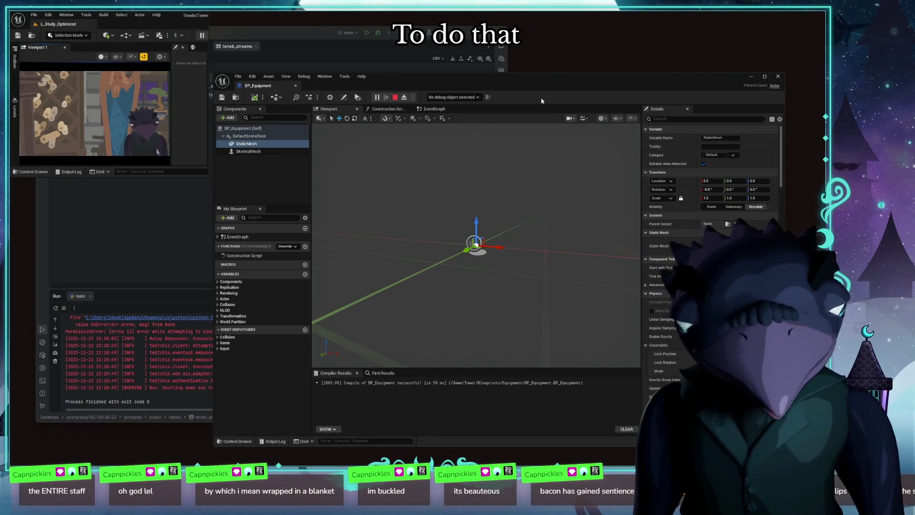
Step: Review BP_Equipment's asset actions, then enter the empty Hats folder and dismiss its Add menu
click(237, 441)
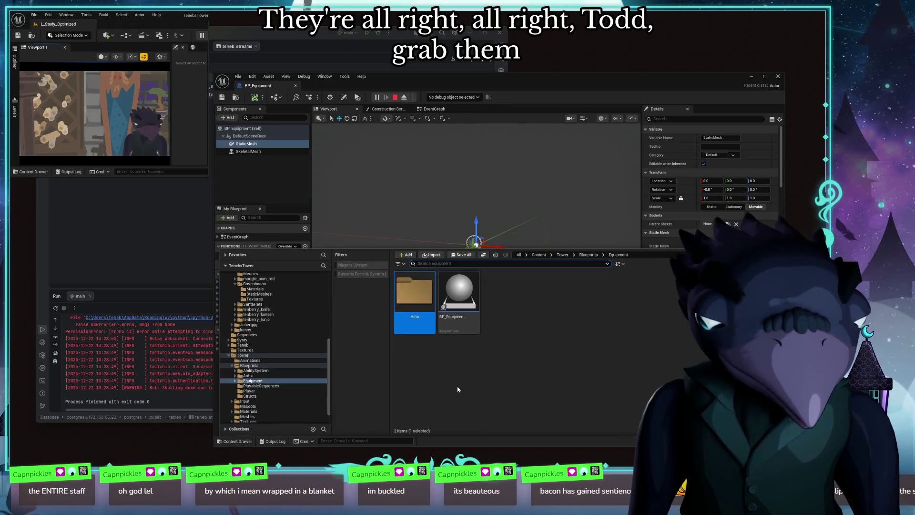
right_click(458, 297)
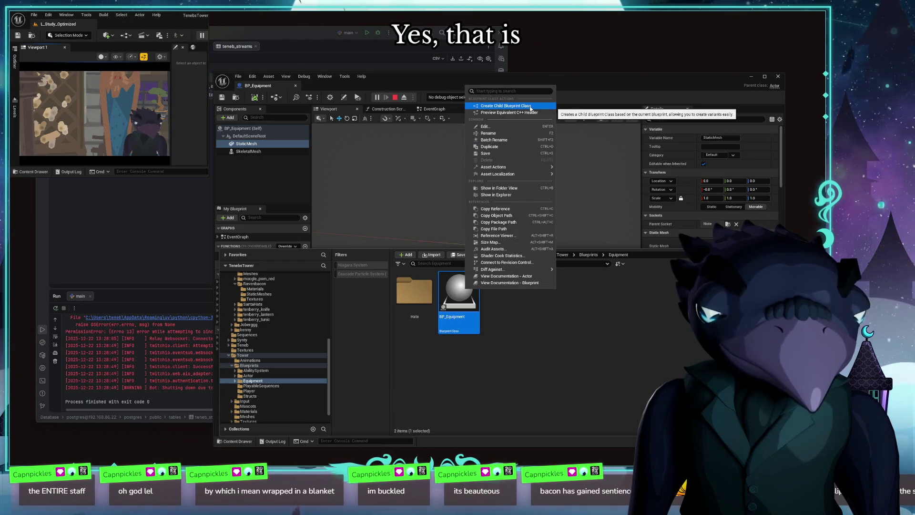
key(Escape)
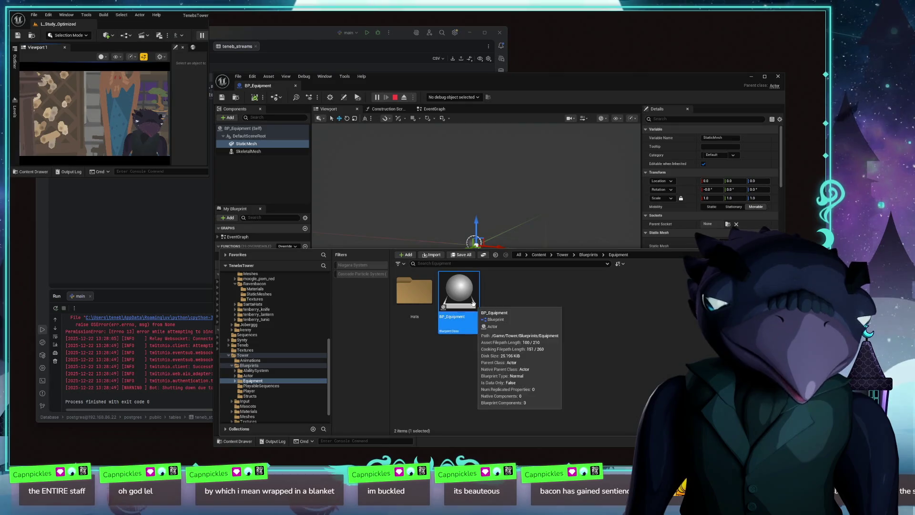
right_click(474, 304)
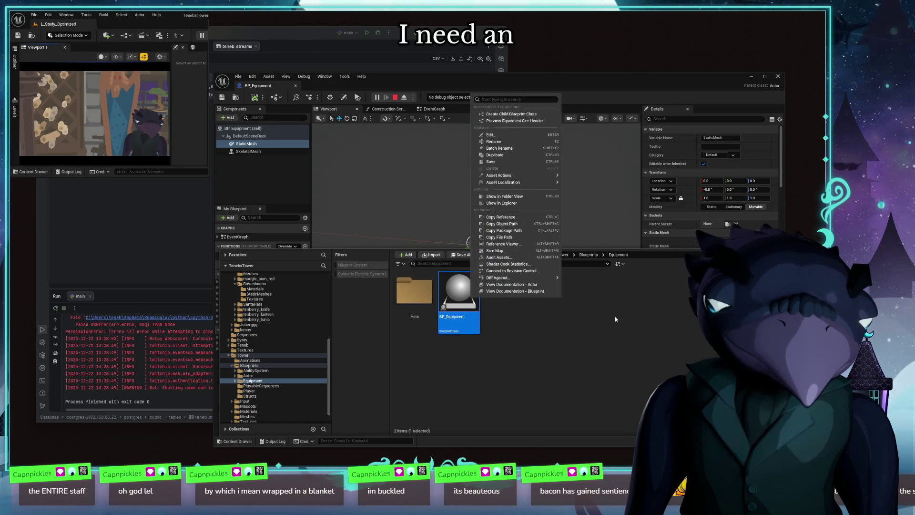
double_click(415, 293)
right_click(543, 295)
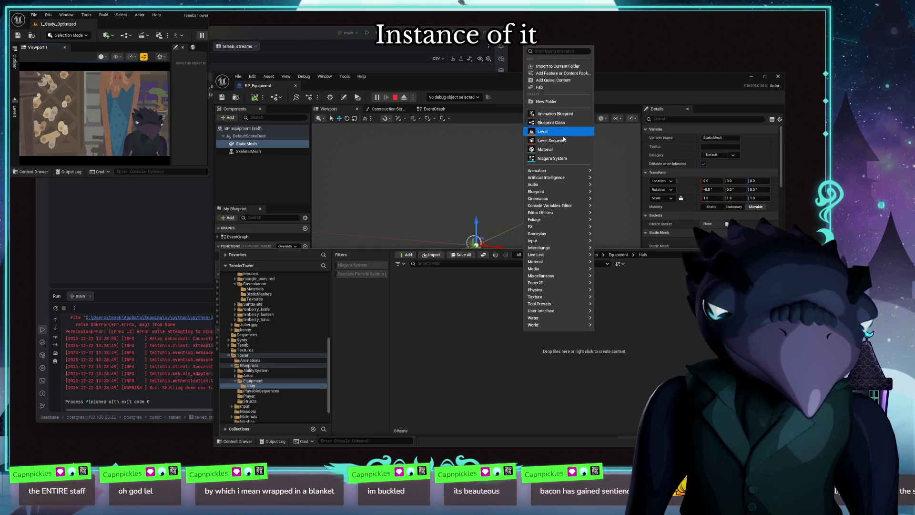
mouse_move(546, 176)
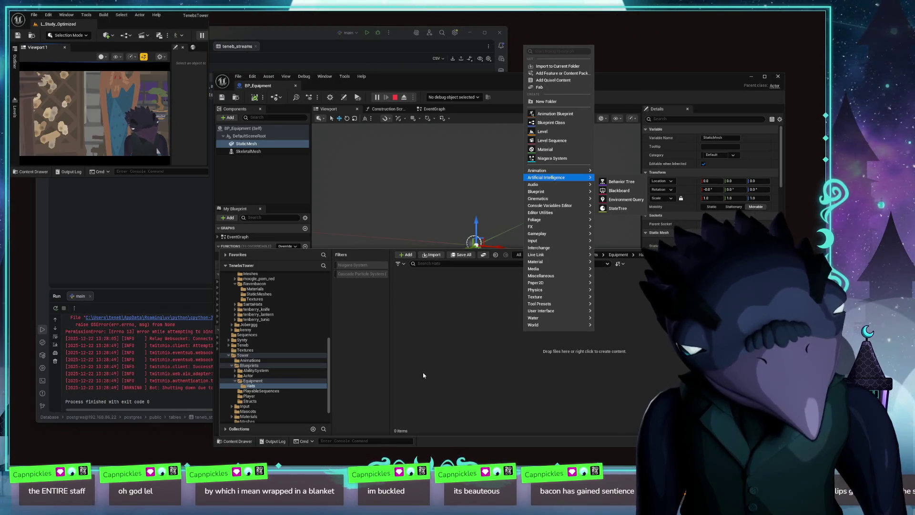
click(447, 365)
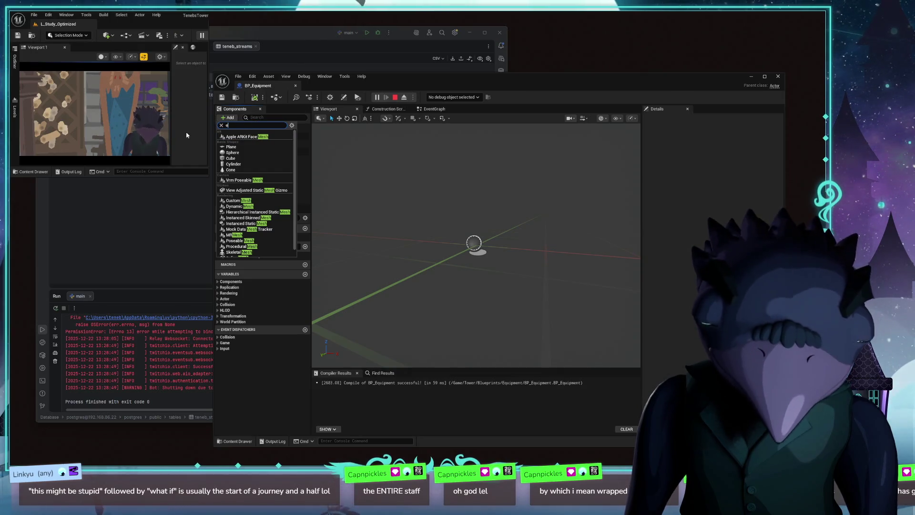
key(Escape)
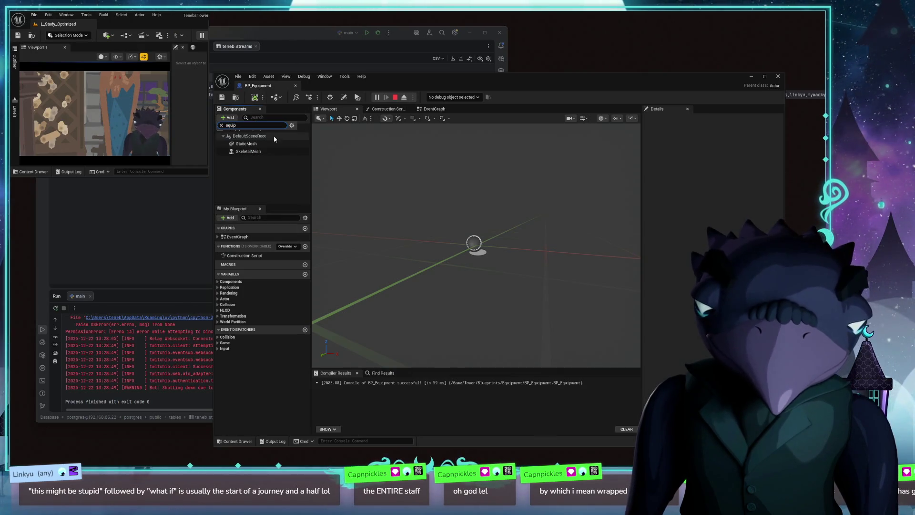
text(bp_)
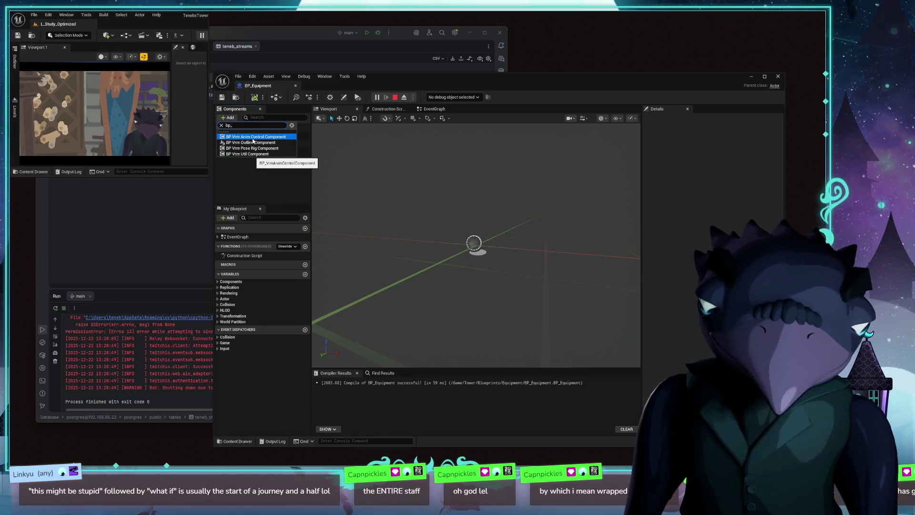
key(Escape)
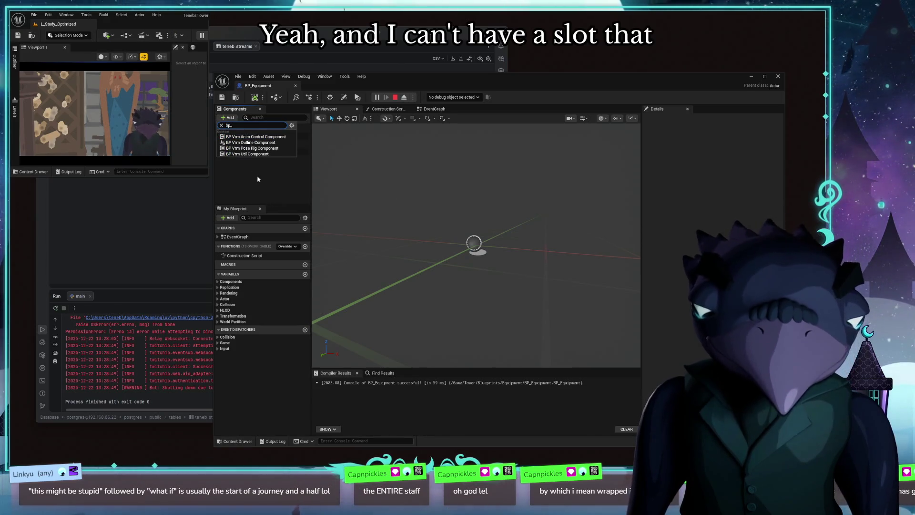
click(247, 129)
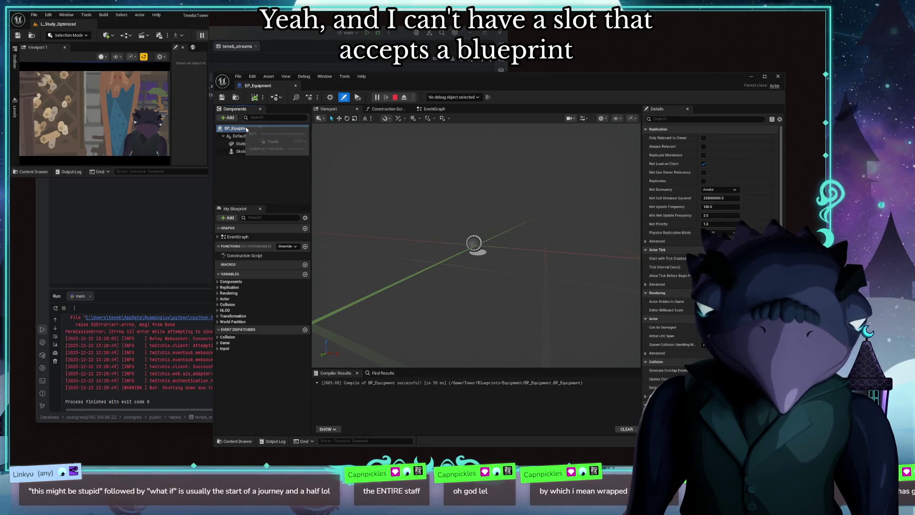
click(228, 117)
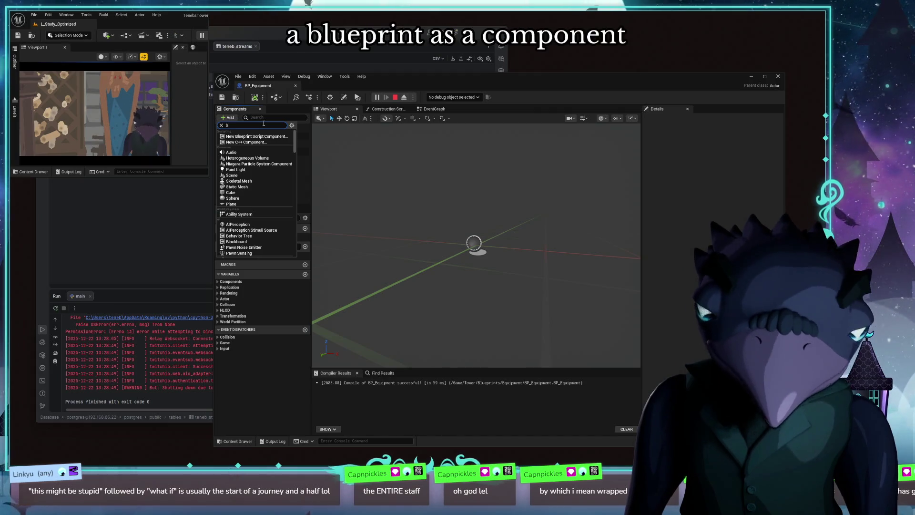
text(bp_)
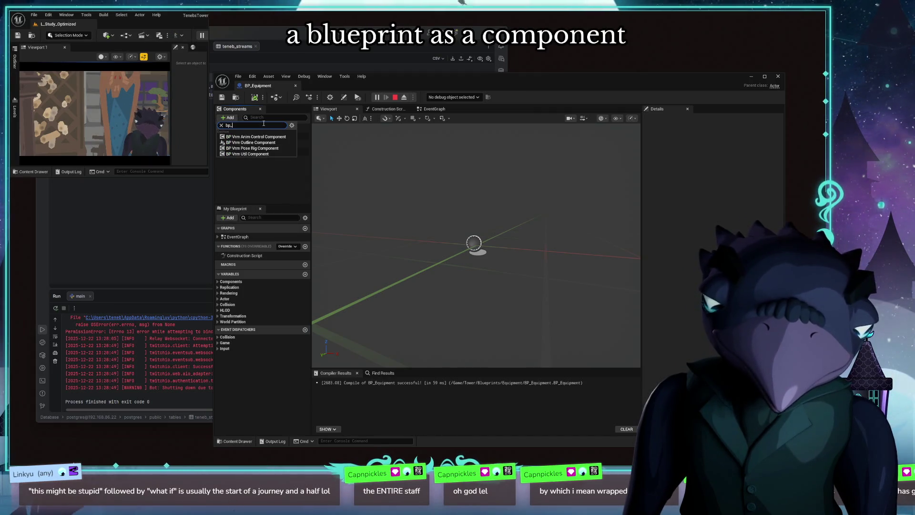
key(ctrl+BackSpace)
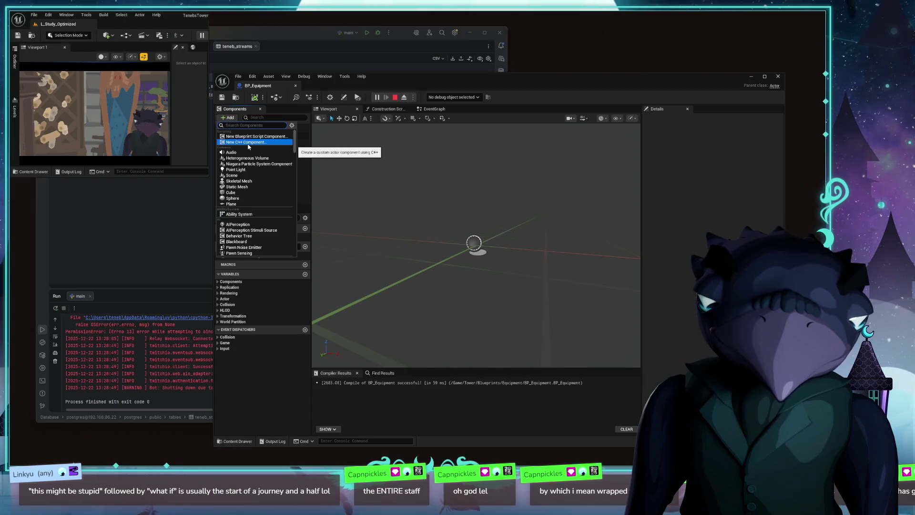
scroll(252, 133, down, 2)
scroll(252, 132, down, 2)
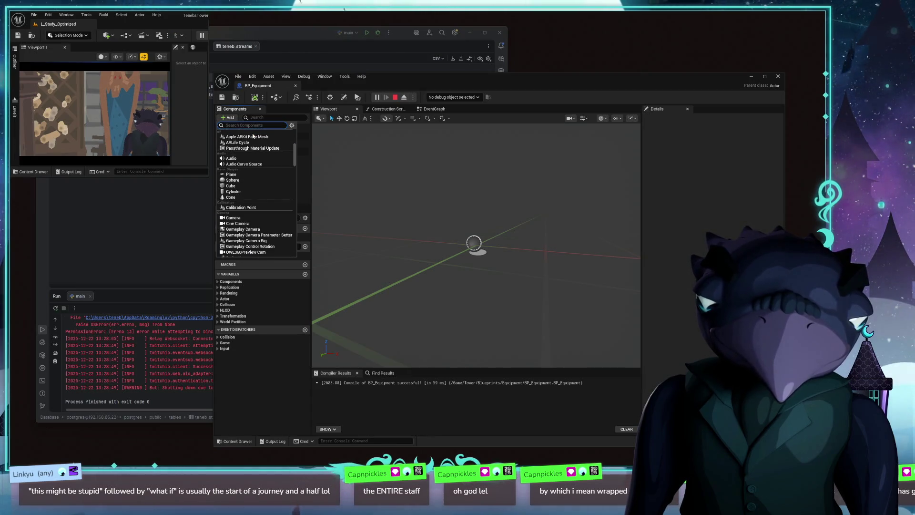
scroll(252, 133, down, 2)
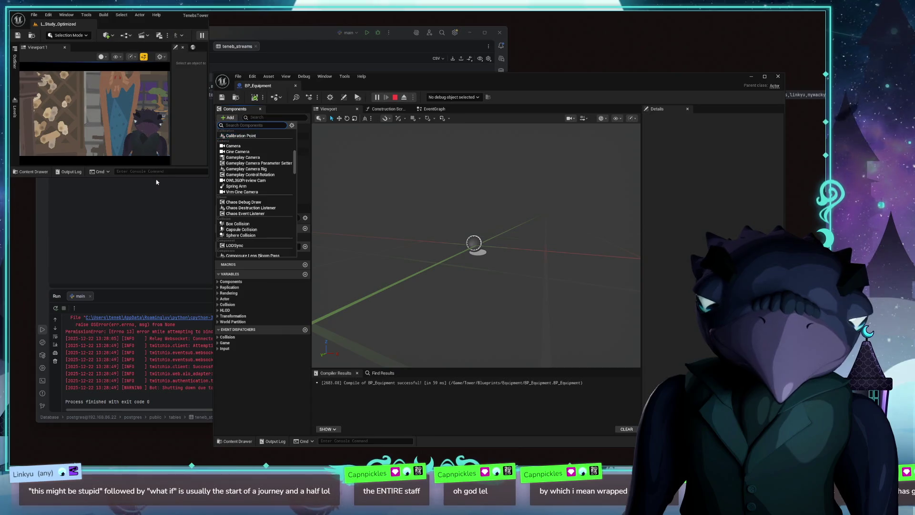
scroll(265, 176, down, 3)
scroll(265, 193, down, 3)
scroll(266, 207, down, 2)
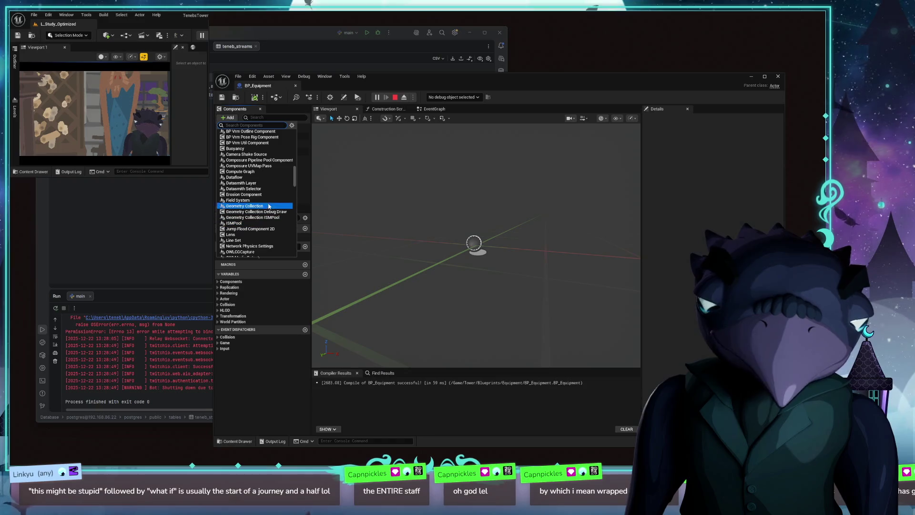
scroll(265, 215, down, 4)
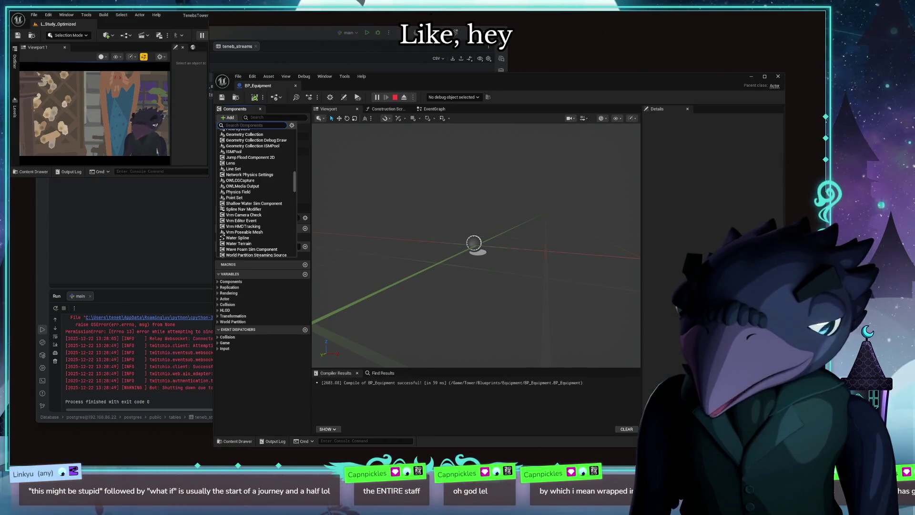
key(Escape)
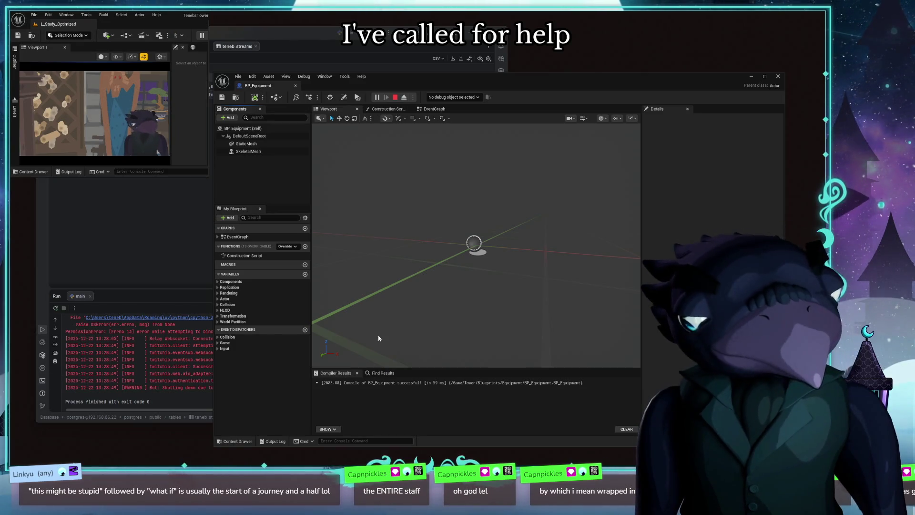
drag(457, 68, 516, 99)
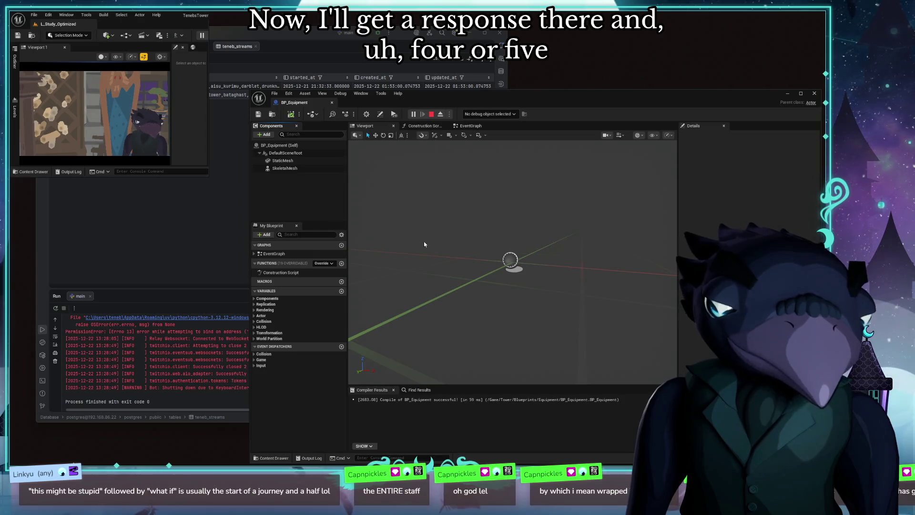
Step: Close the BP_Equipment window and enlarge the main level editor
click(333, 105)
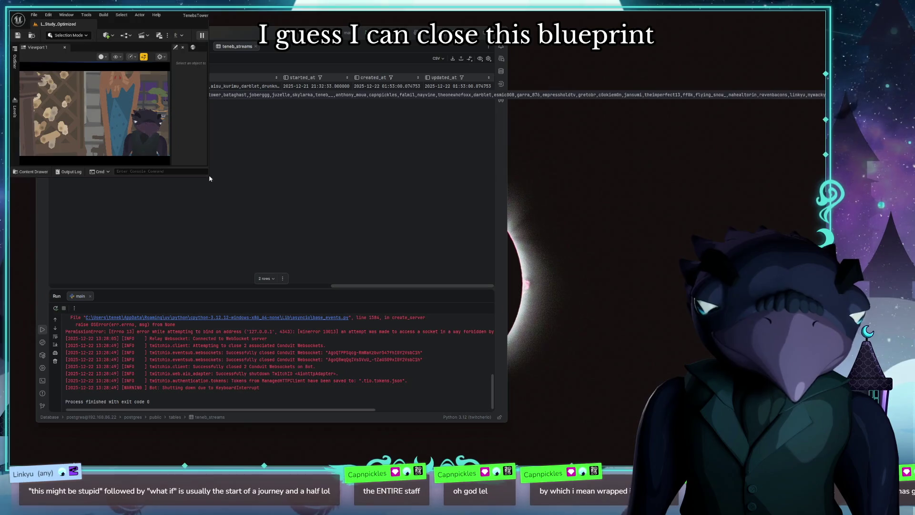
drag(207, 176, 461, 315)
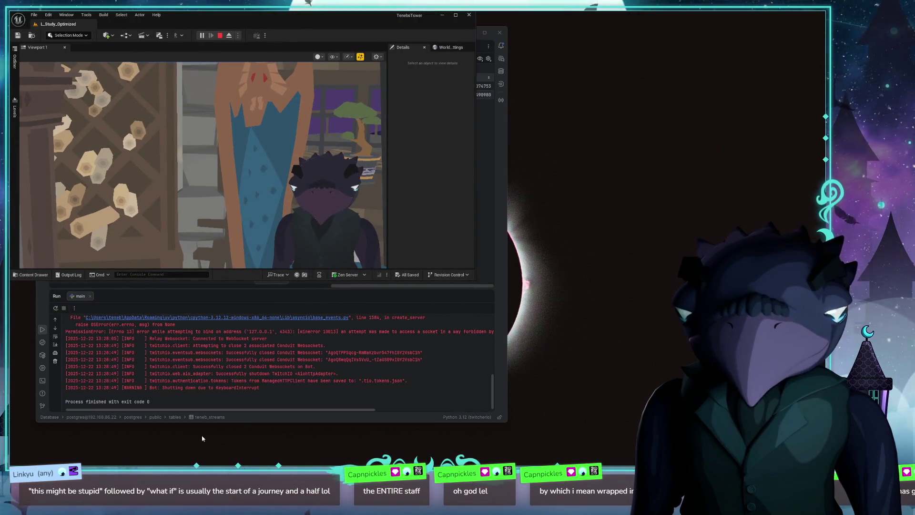
mouse_move(295, 25)
mouse_down()
mouse_move(321, 40)
mouse_move(301, 30)
mouse_up()
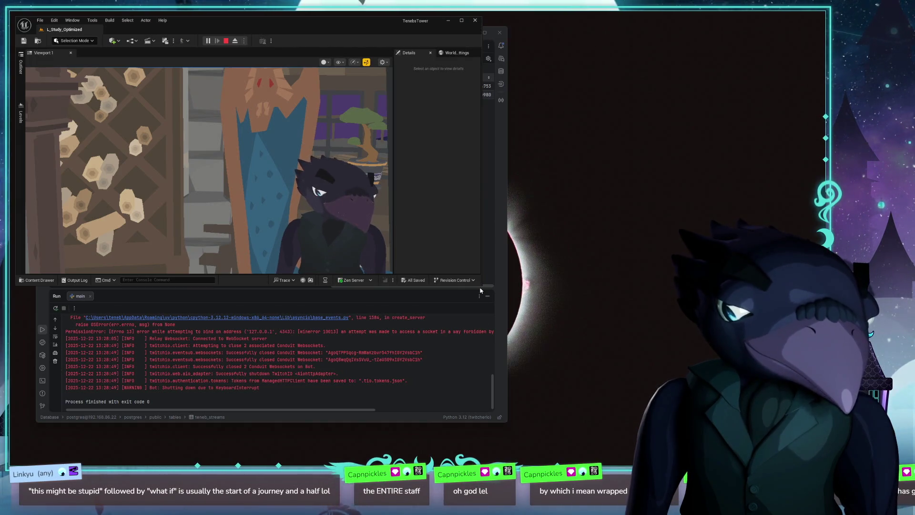
drag(481, 285, 679, 386)
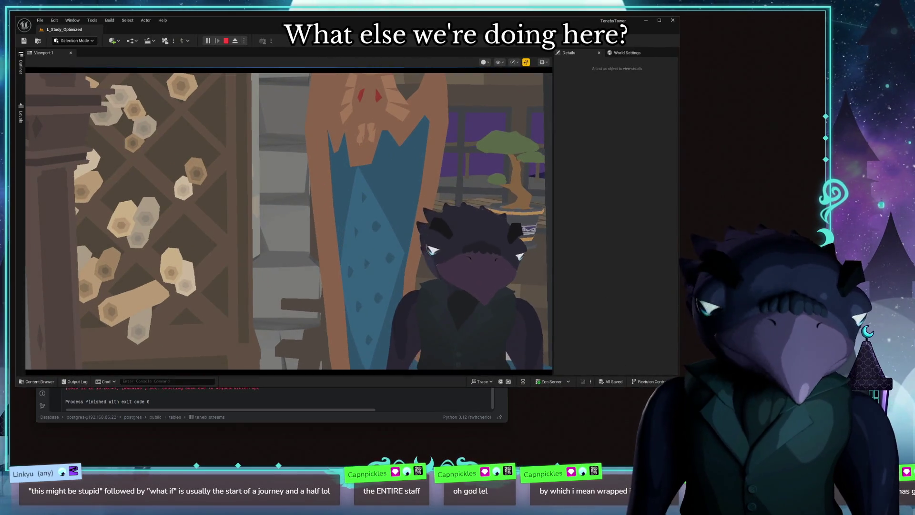
Step: Launch Obsidian via Raycast and tick off the emote-triggered sounds task
key(alt+space)
text(obsid)
key(Return)
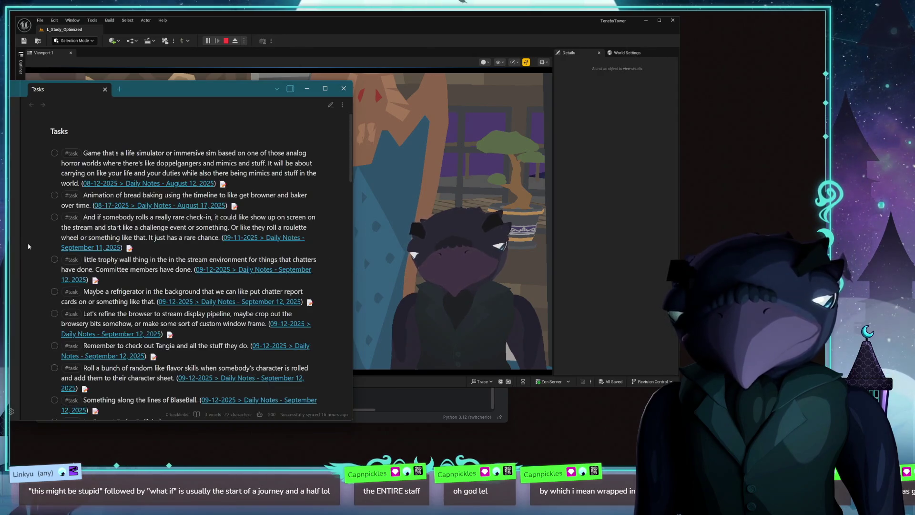
scroll(240, 292, down, 10)
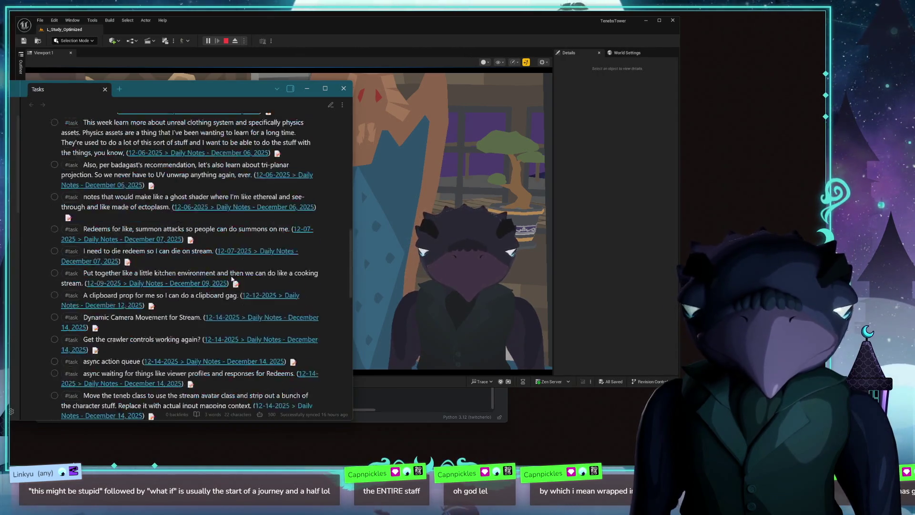
scroll(240, 292, down, 10)
scroll(240, 292, down, 5)
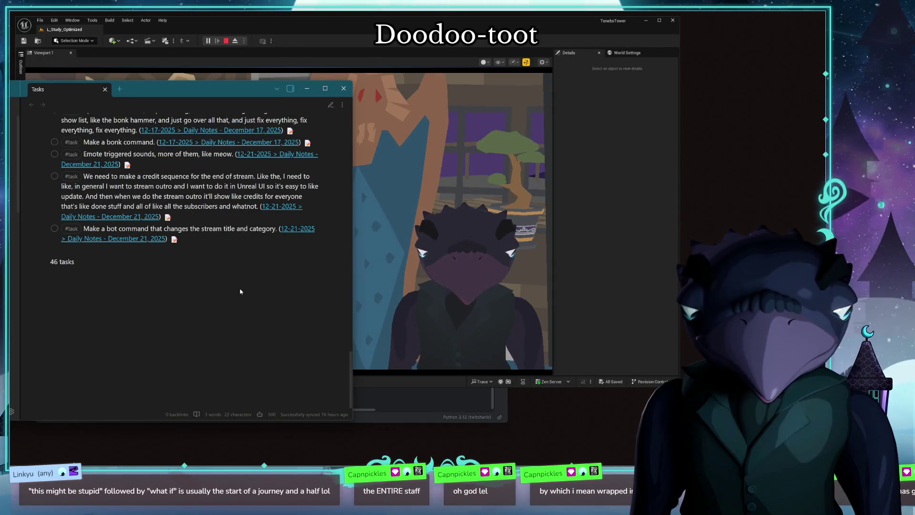
scroll(240, 292, up, 3)
scroll(215, 329, up, 1)
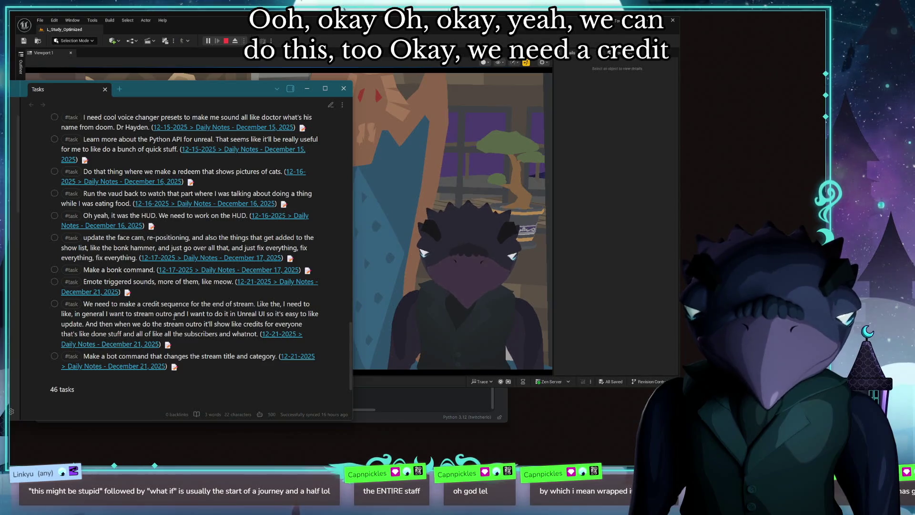
click(55, 283)
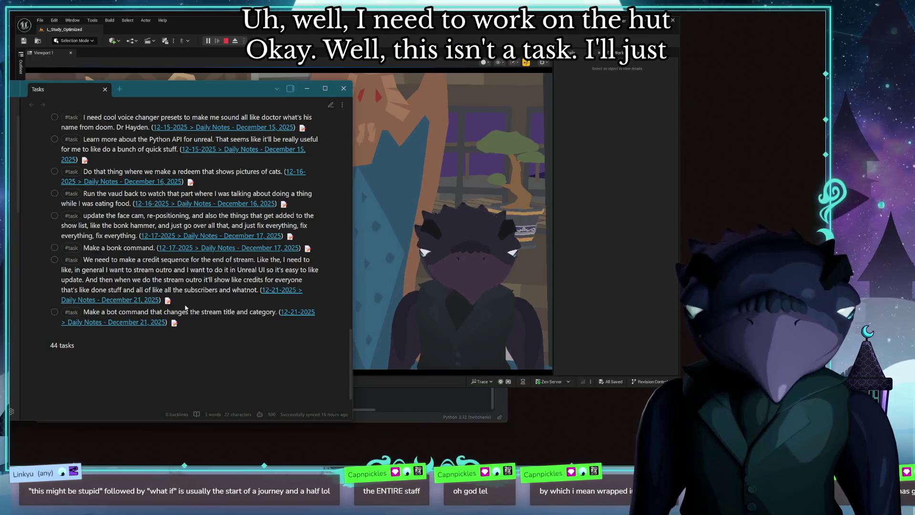
scroll(175, 297, up, 1)
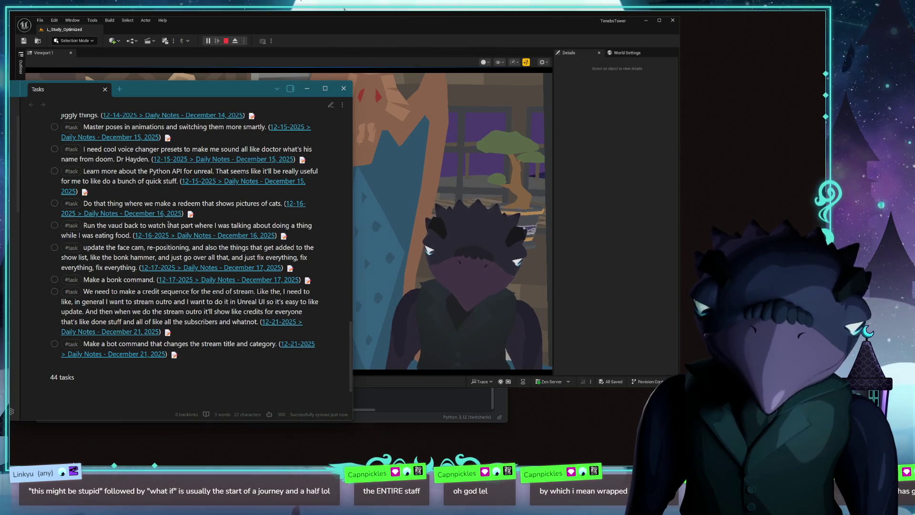
Step: Tick the 'Run the VOD back' and 'A clipboard prop' tasks done, then return to Unreal
click(54, 226)
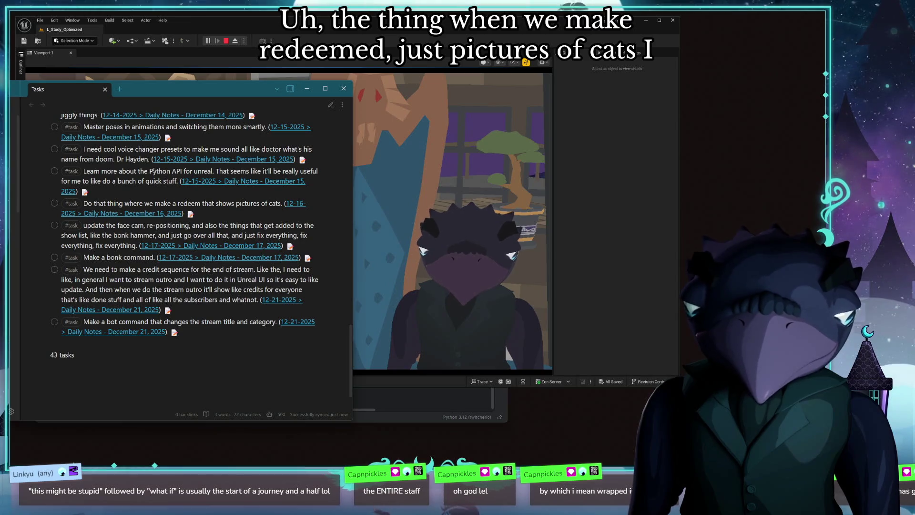
scroll(170, 159, up, 4)
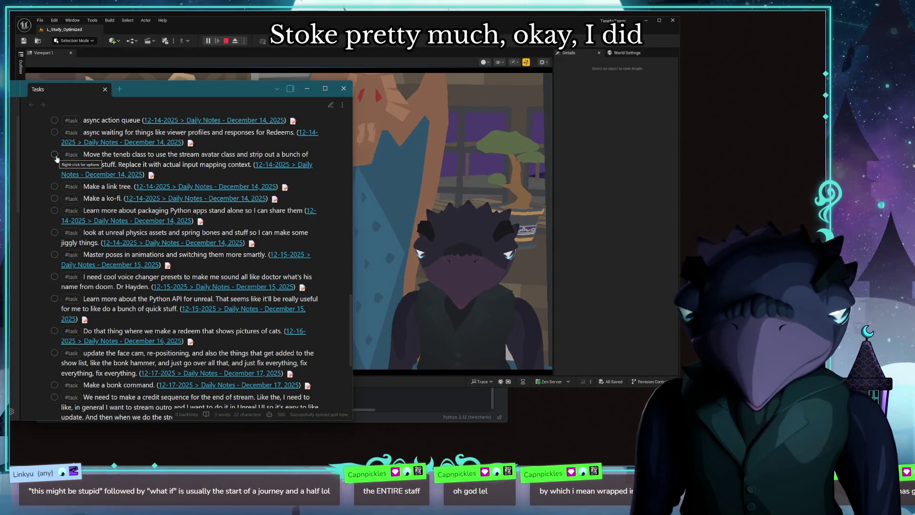
scroll(131, 165, up, 4)
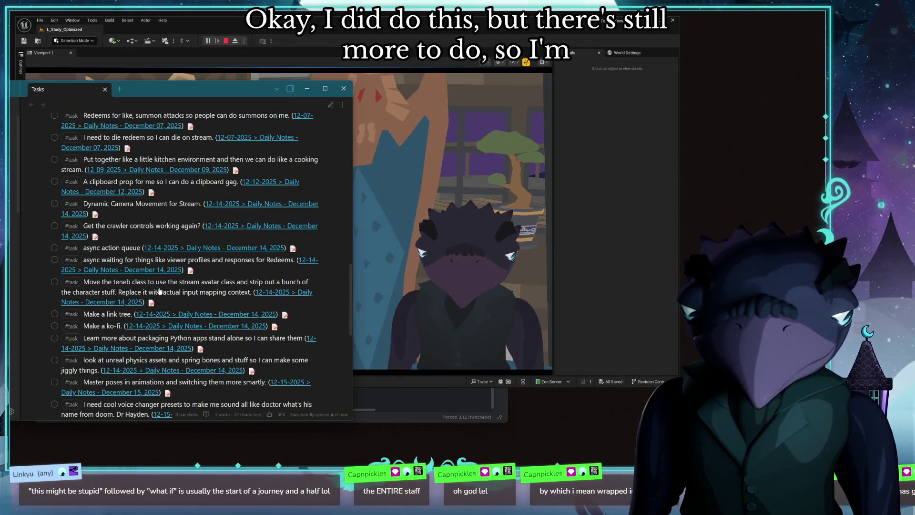
click(54, 180)
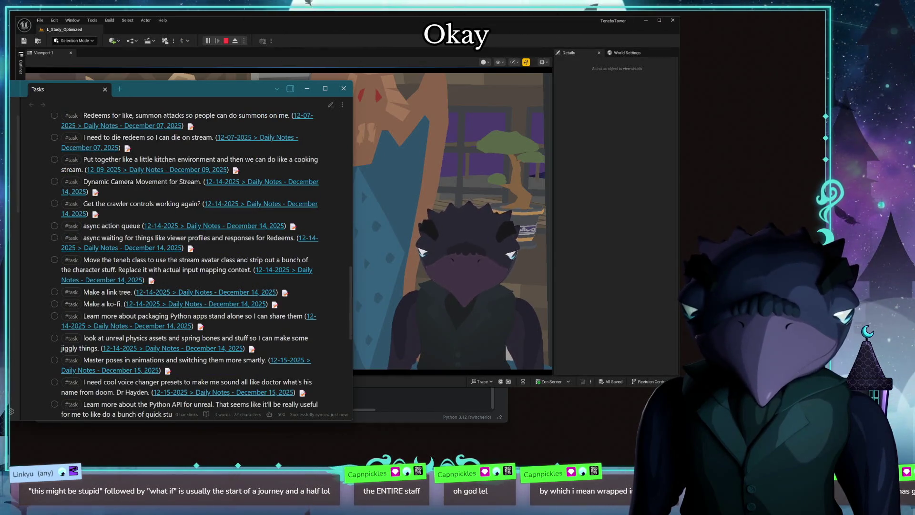
click(588, 304)
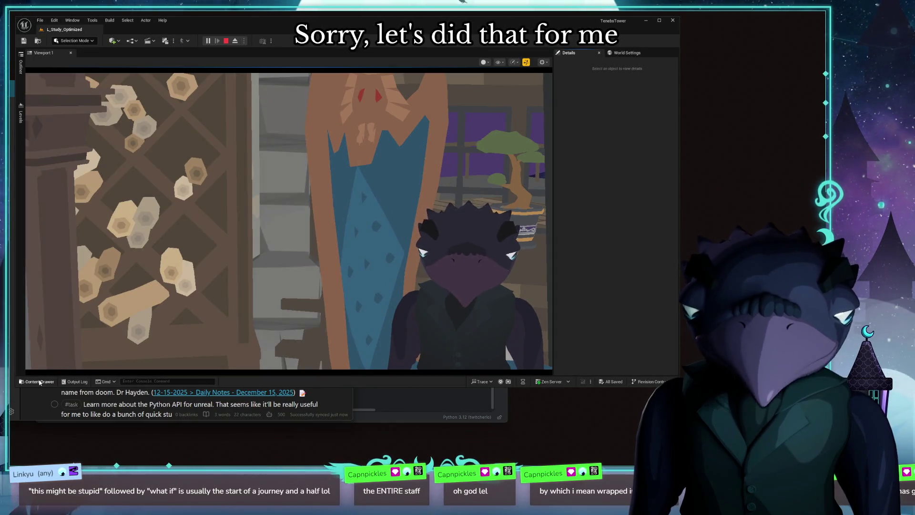
Step: Browse to Peeps > DarbletProductions in the Content Drawer, then bring the task notes forward
click(40, 382)
scroll(96, 332, down, 3)
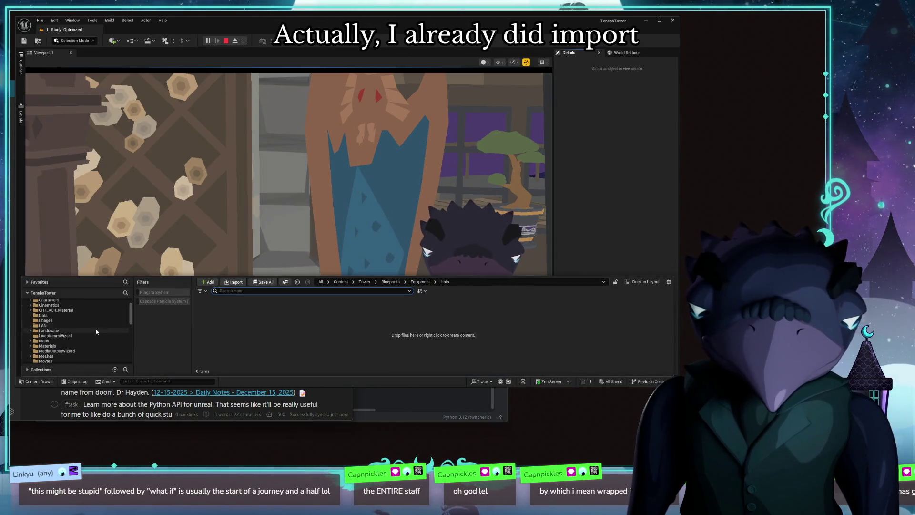
scroll(97, 332, down, 3)
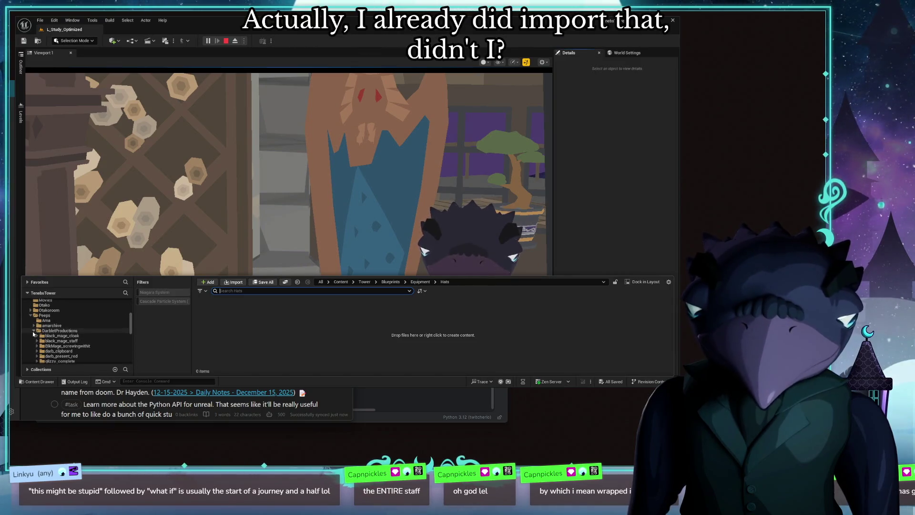
click(58, 330)
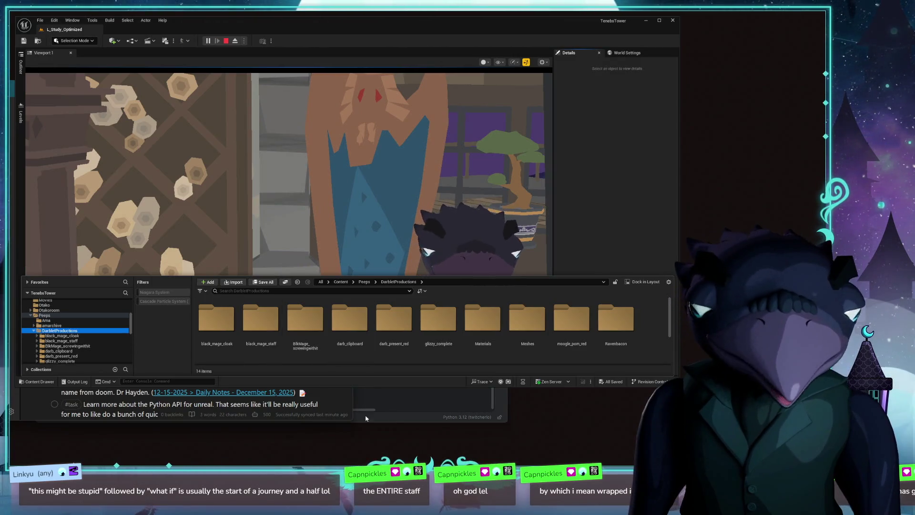
click(376, 395)
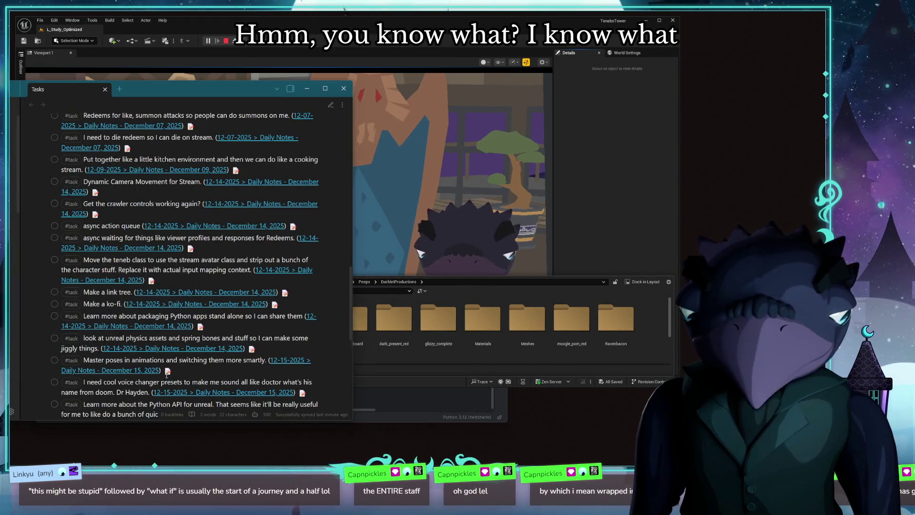
scroll(151, 313, down, 3)
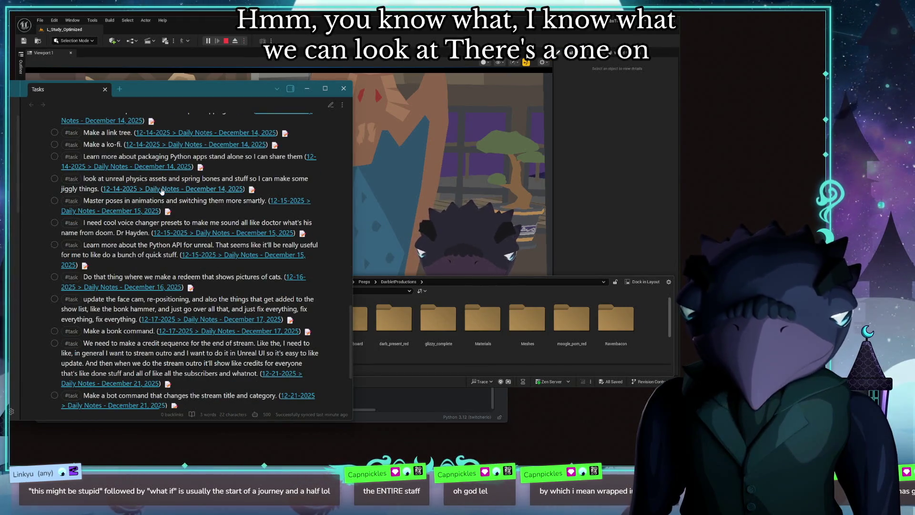
scroll(171, 206, down, 5)
scroll(205, 228, up, 2)
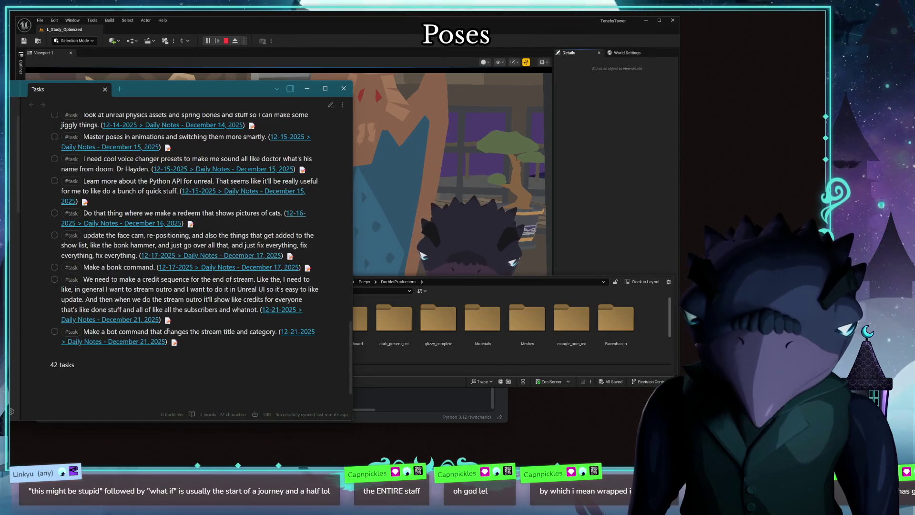
scroll(205, 228, up, 3)
scroll(175, 188, up, 3)
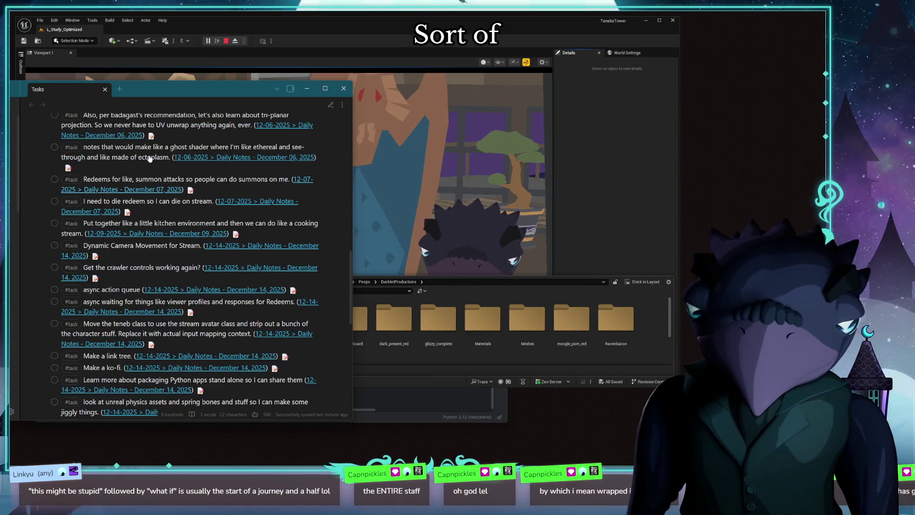
scroll(160, 168, up, 3)
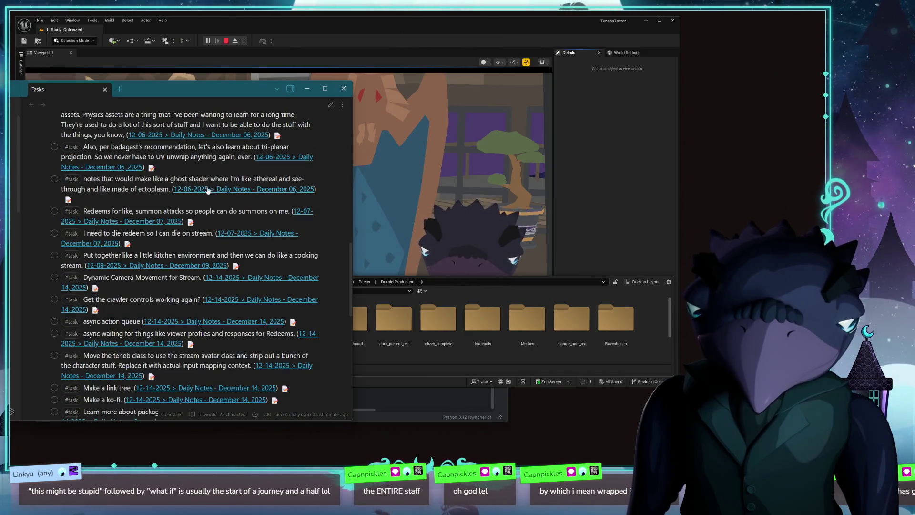
scroll(159, 158, up, 3)
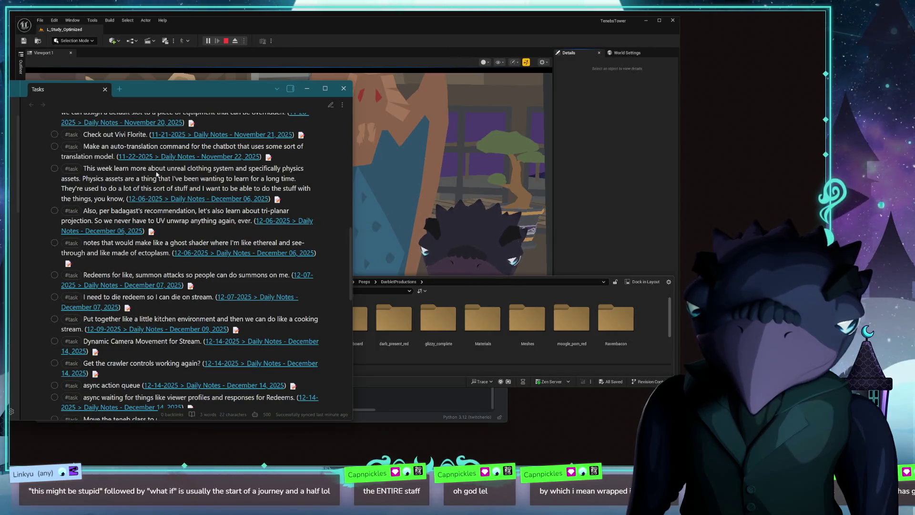
scroll(117, 168, up, 3)
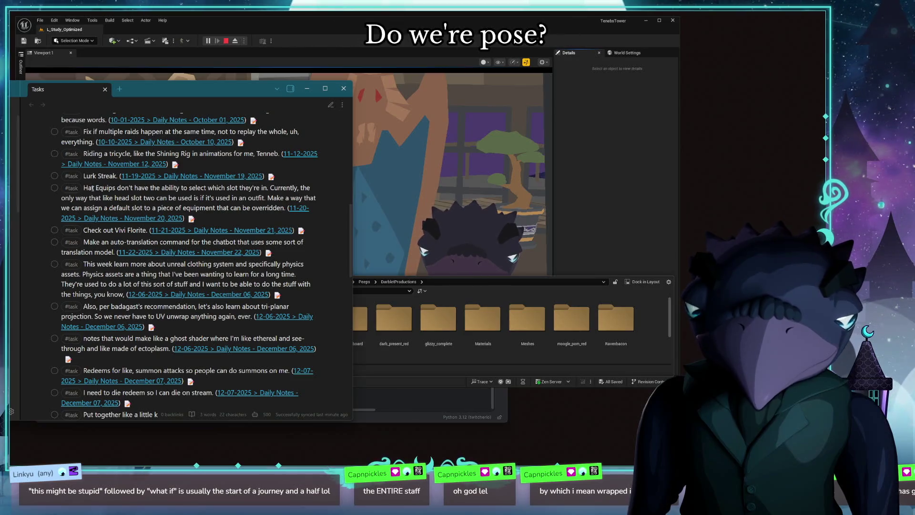
scroll(169, 207, up, 3)
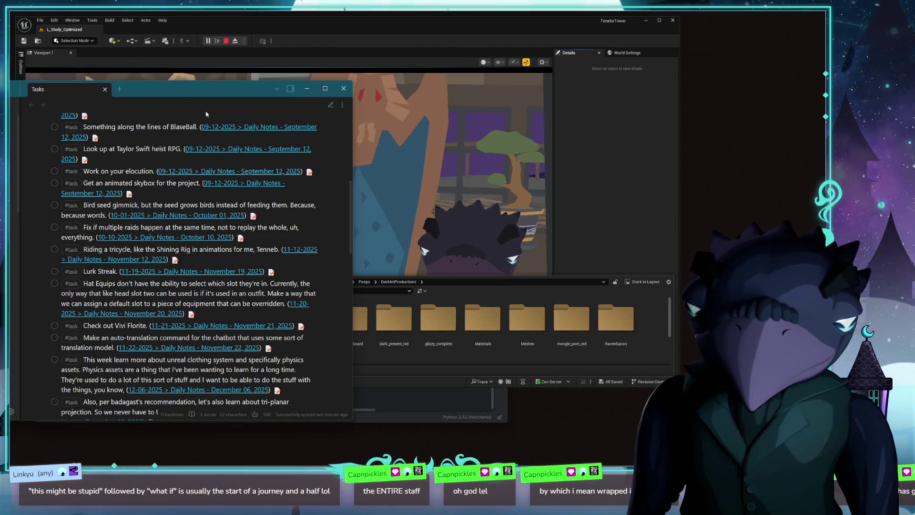
Step: Bring the Unreal Editor window back to the front over Obsidian
click(334, 34)
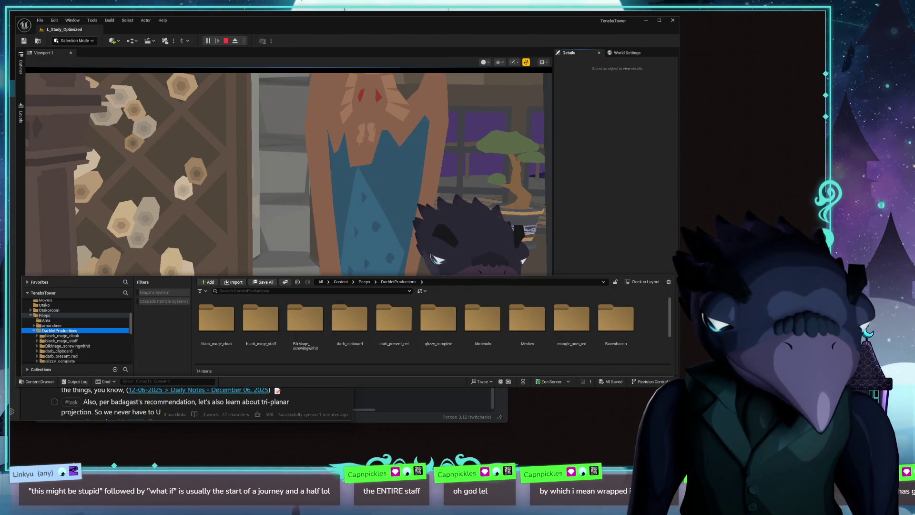
Step: Play the level briefly with F11, stop with Escape, and fly the camera around the room
key(F11)
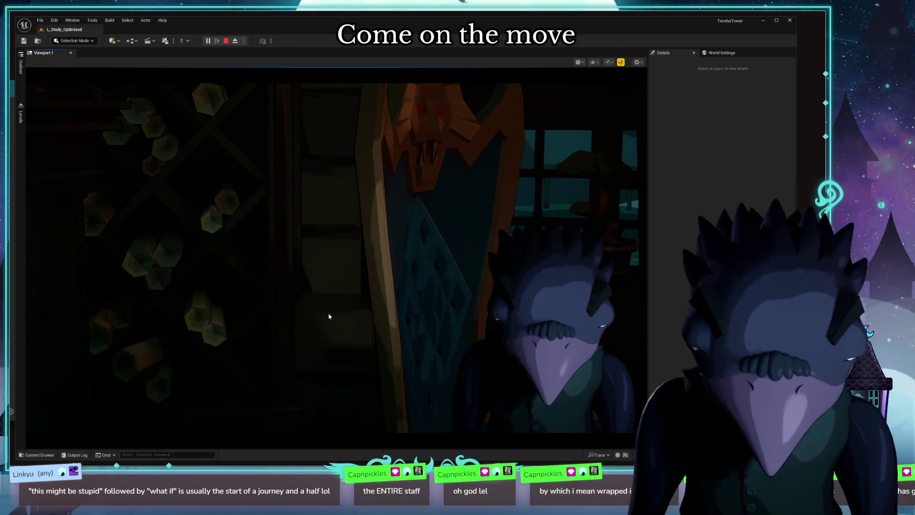
key(Escape)
drag(322, 286, 356, 345)
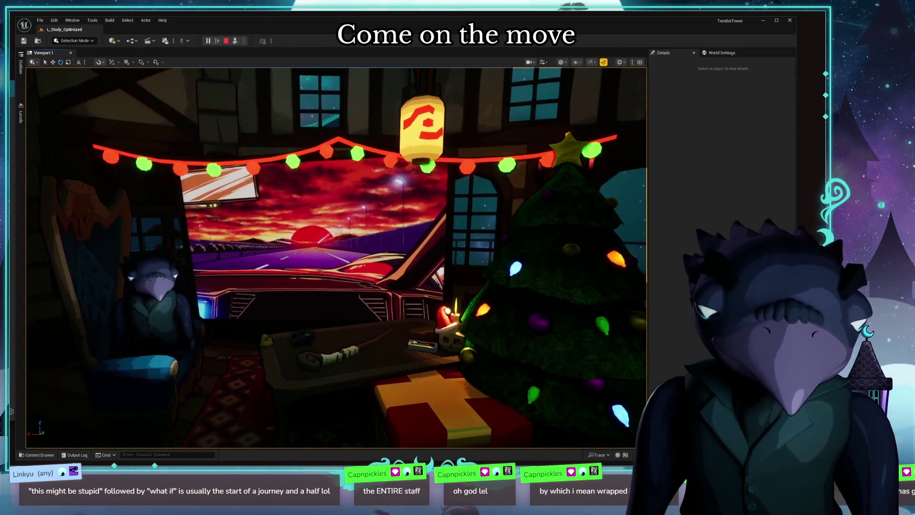
Step: Browse to Tower > Animations in the Content Drawer and preview AS_NebbyTwerk
key(ctrl+space)
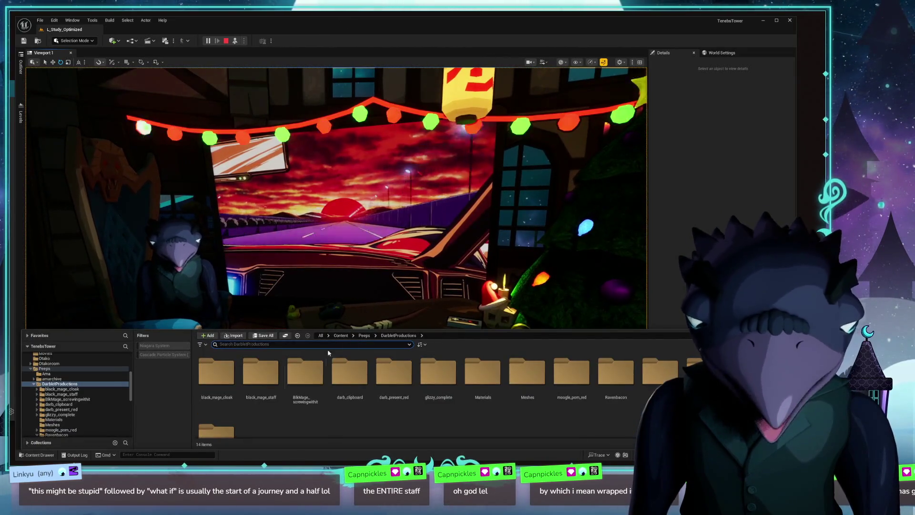
scroll(79, 429, down, 2)
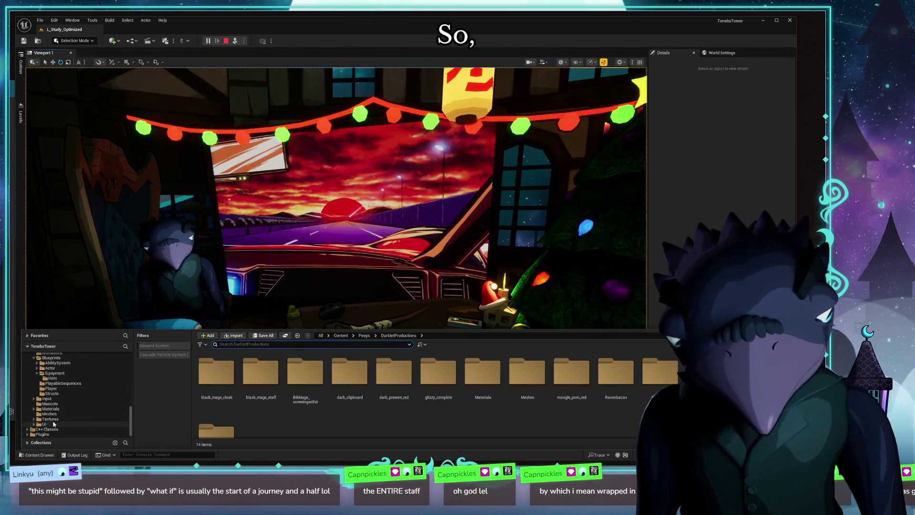
scroll(57, 421, up, 2)
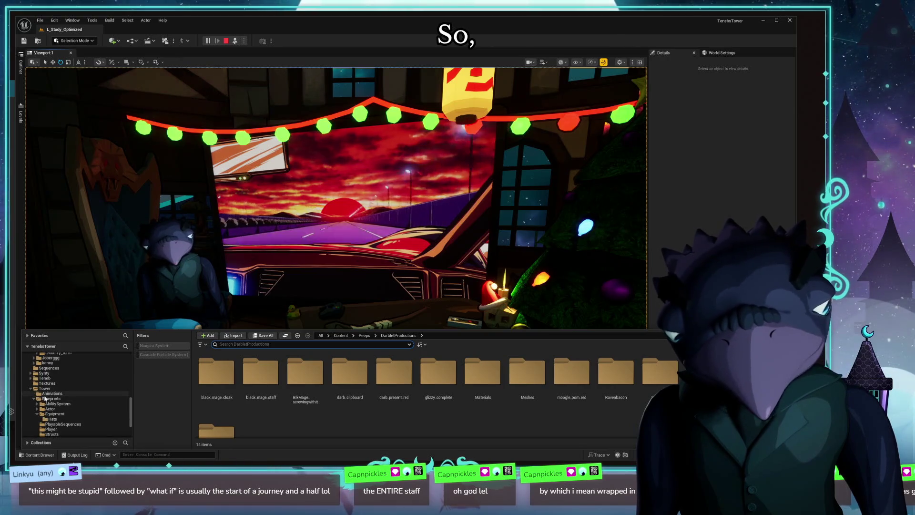
click(51, 393)
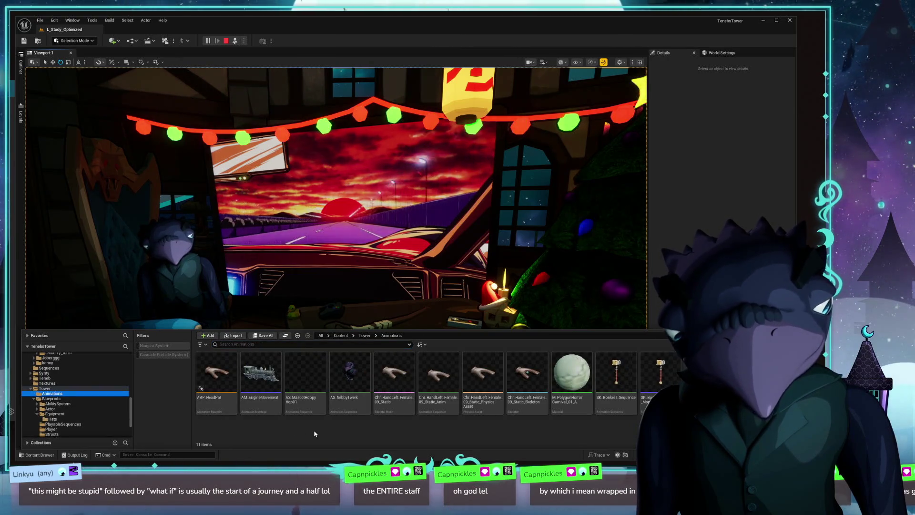
double_click(349, 379)
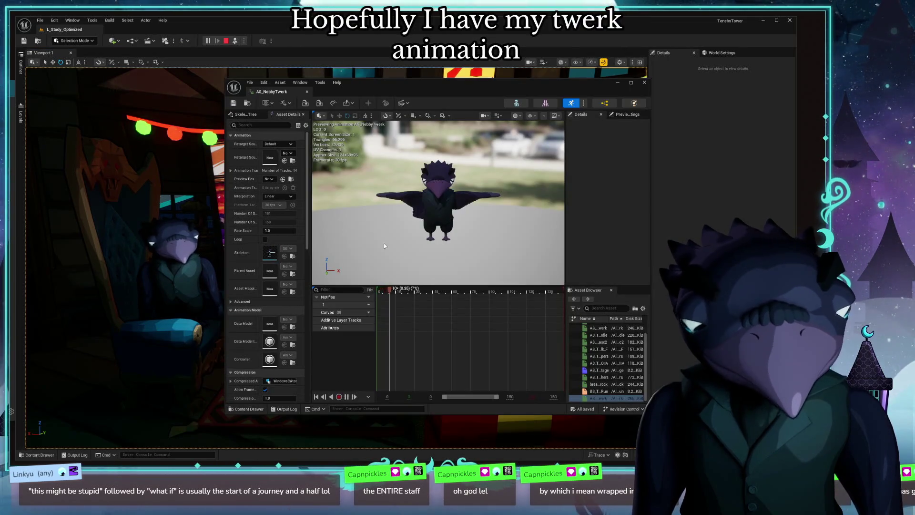
mouse_move(436, 200)
mouse_down()
mouse_move(500, 201)
mouse_move(393, 229)
mouse_move(465, 186)
mouse_move(486, 200)
mouse_up()
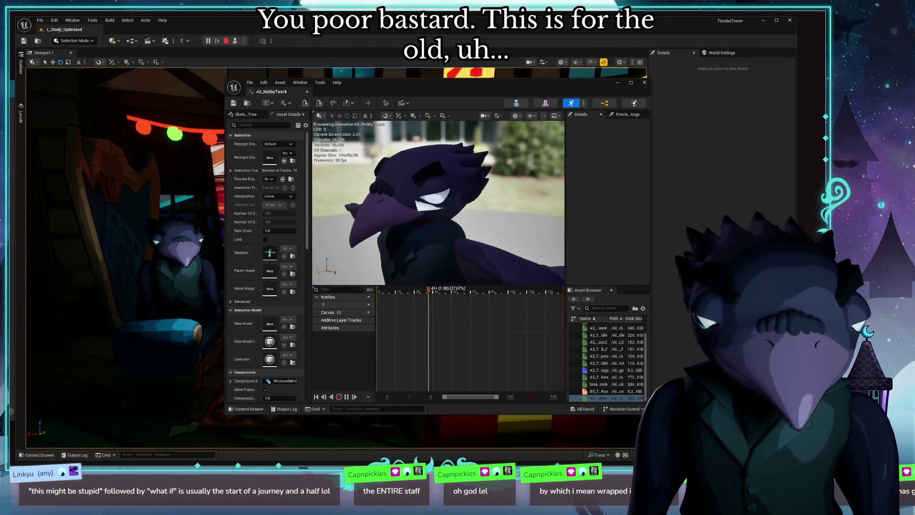
drag(543, 84, 426, 99)
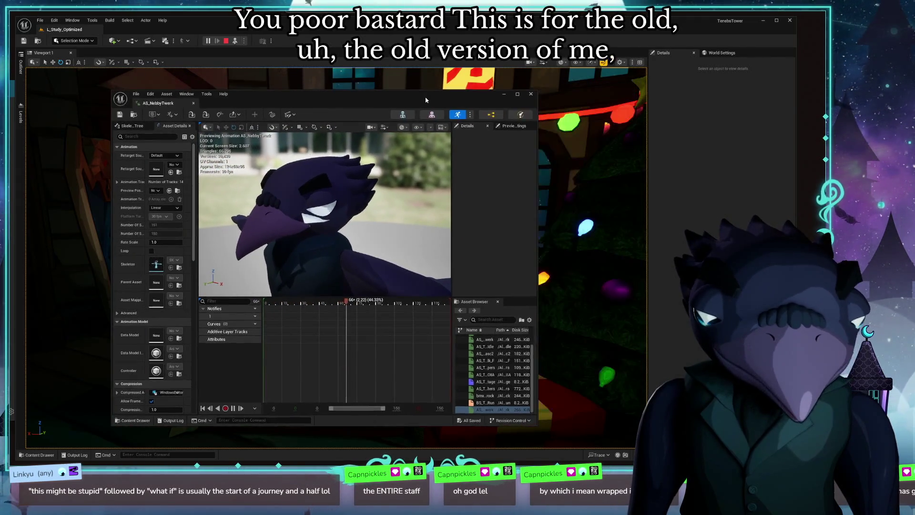
click(530, 95)
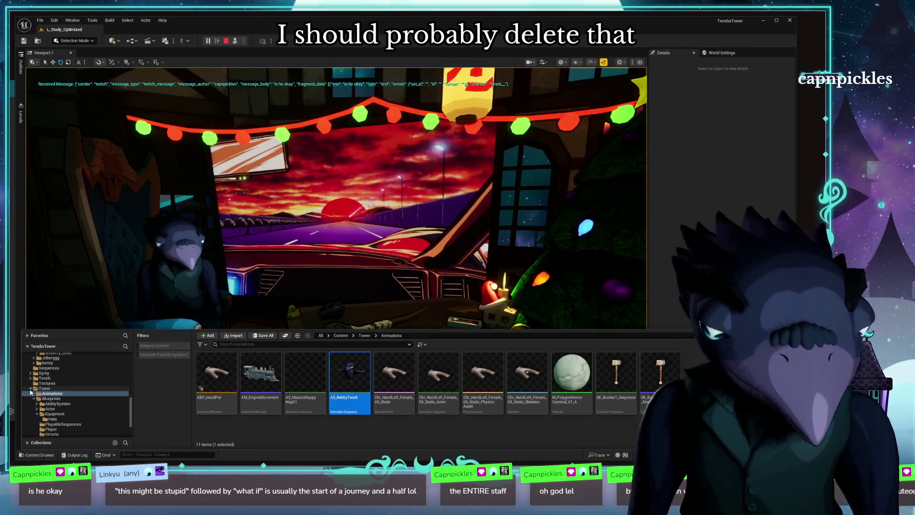
Step: Look into Teneb's Meshes folder, then Teneb's Animations folder, selecting AS_NebbyTwerk
click(45, 413)
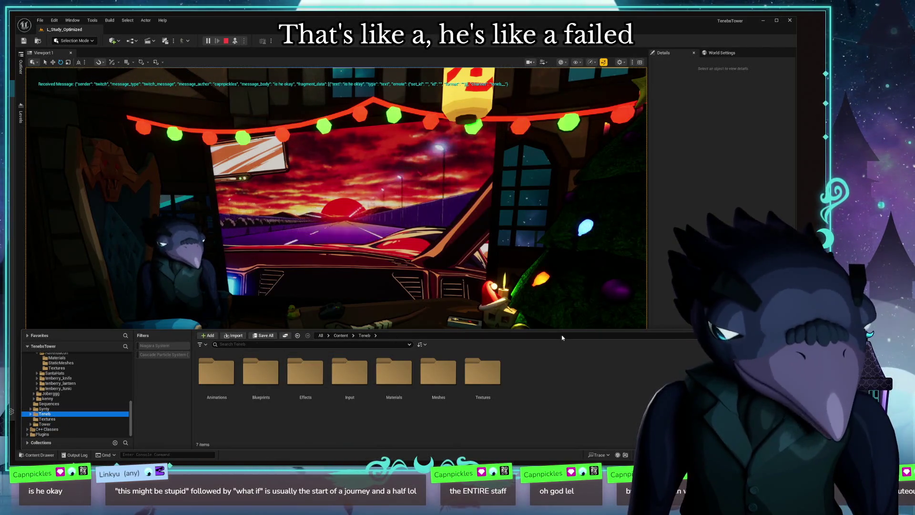
double_click(438, 375)
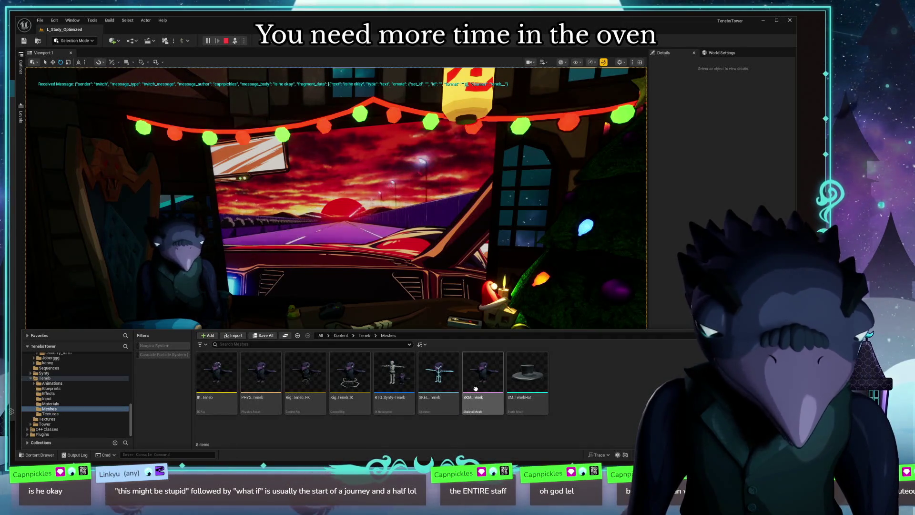
click(364, 334)
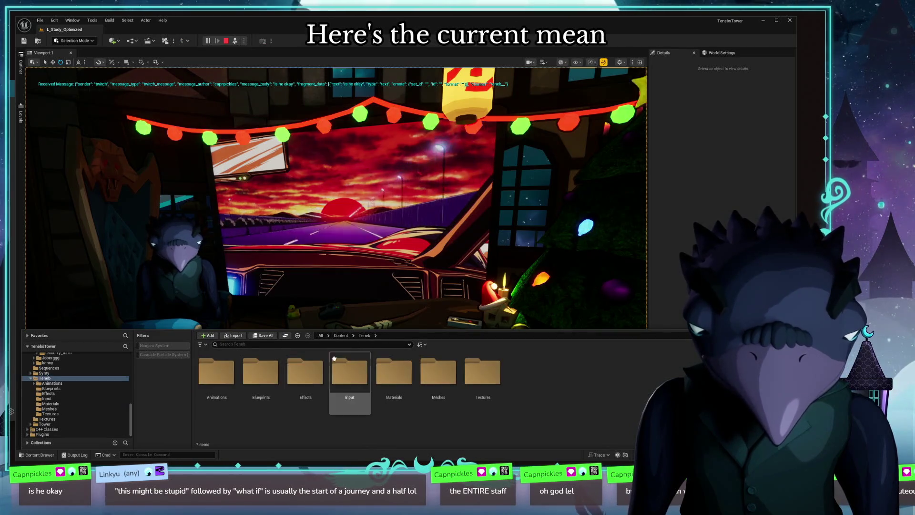
double_click(217, 375)
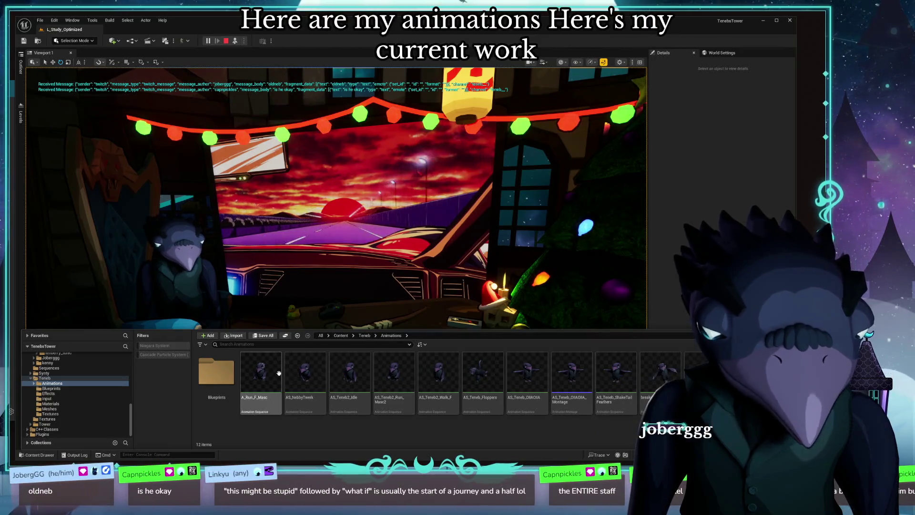
click(305, 375)
Step: Preview AS_NebbyTwerk on the character, orbiting the viewport, then close the preview
double_click(302, 372)
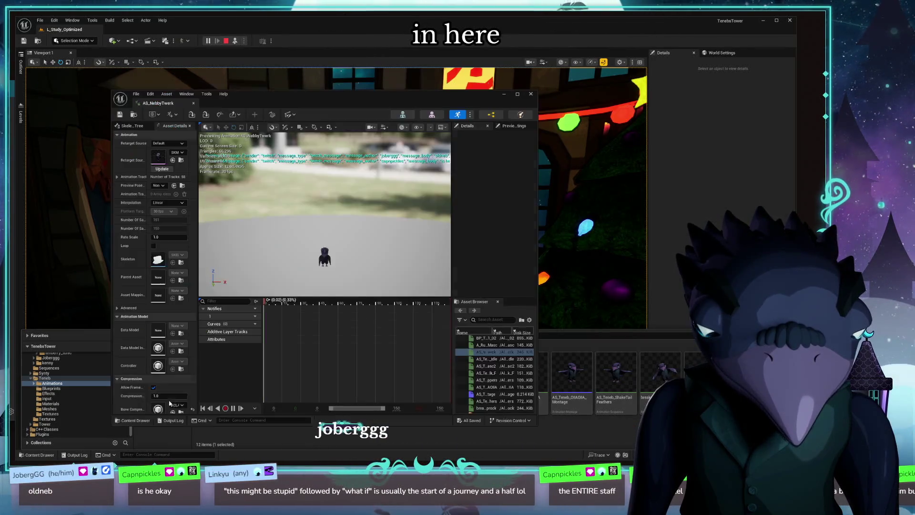
mouse_move(296, 263)
mouse_down()
mouse_move(330, 236)
mouse_move(358, 229)
mouse_up()
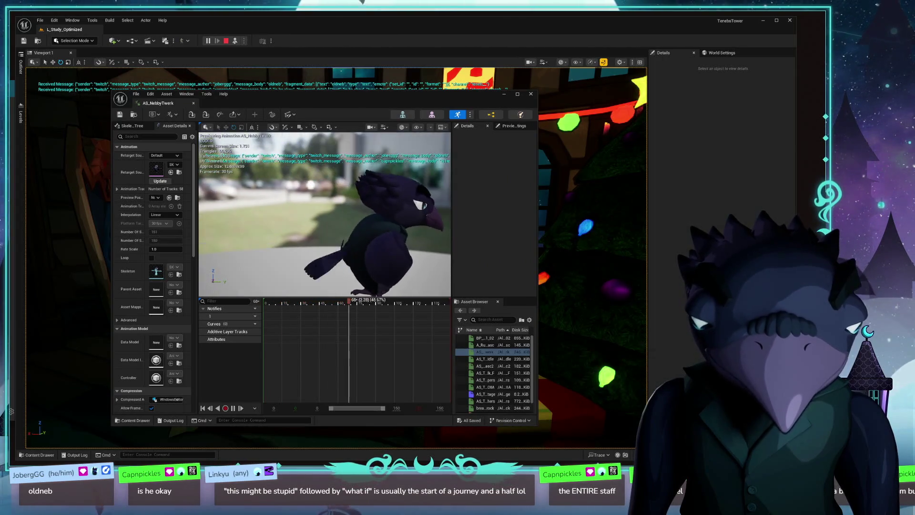
scroll(292, 244, down, 3)
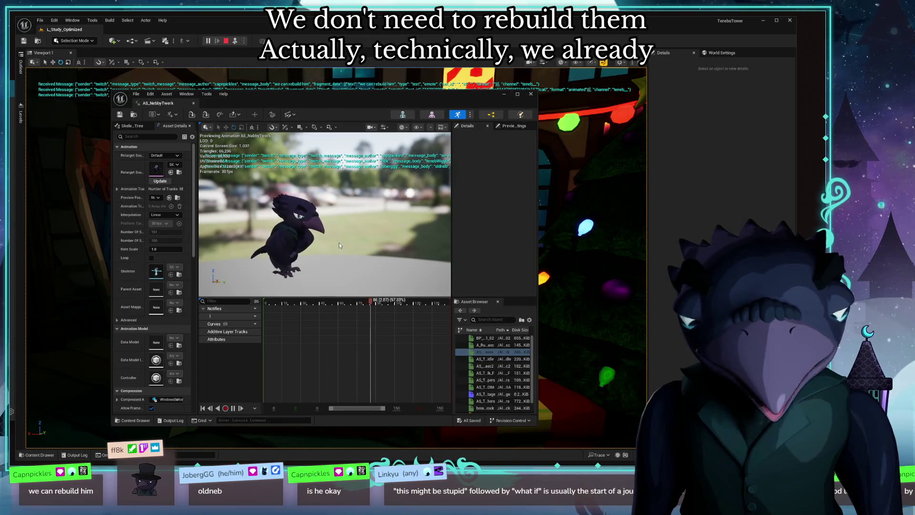
click(531, 94)
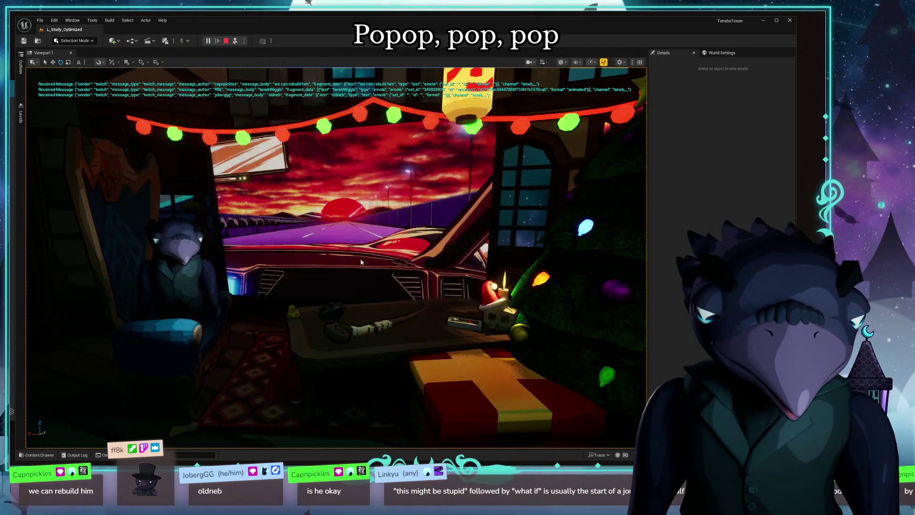
key(ctrl+space)
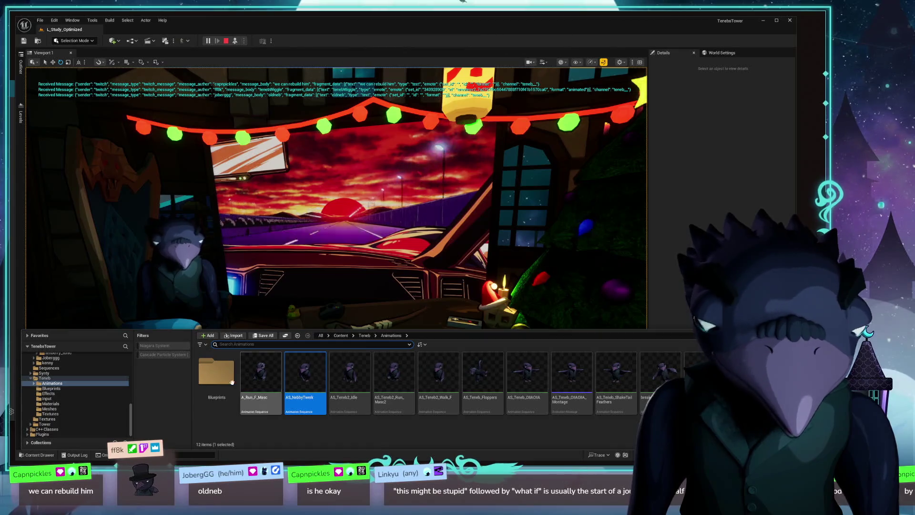
double_click(217, 373)
click(390, 335)
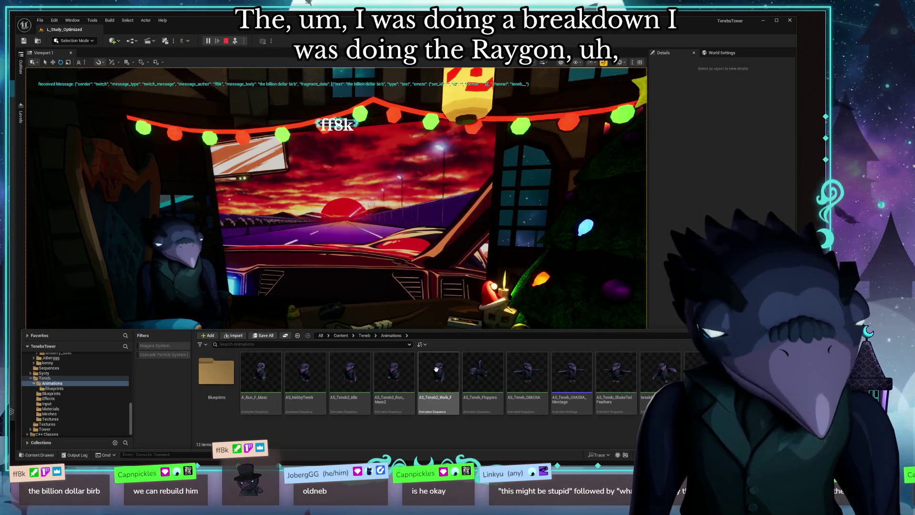
click(491, 372)
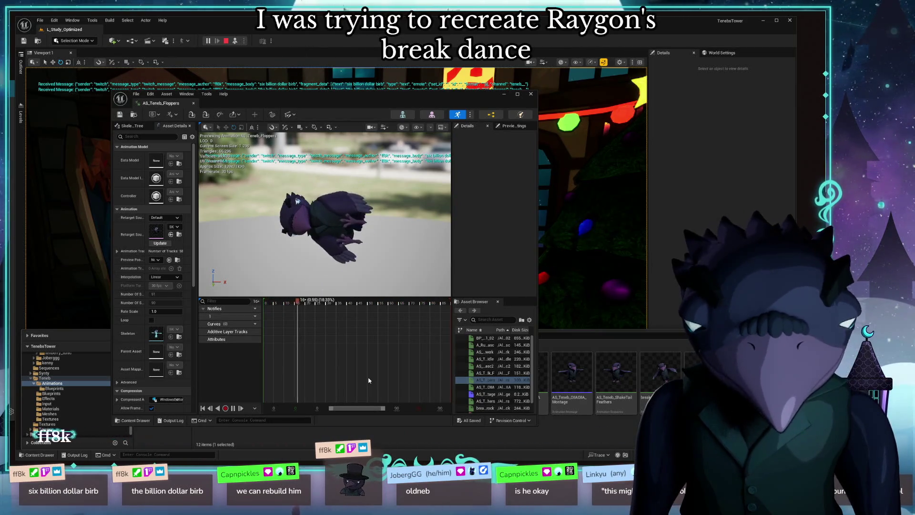
click(530, 94)
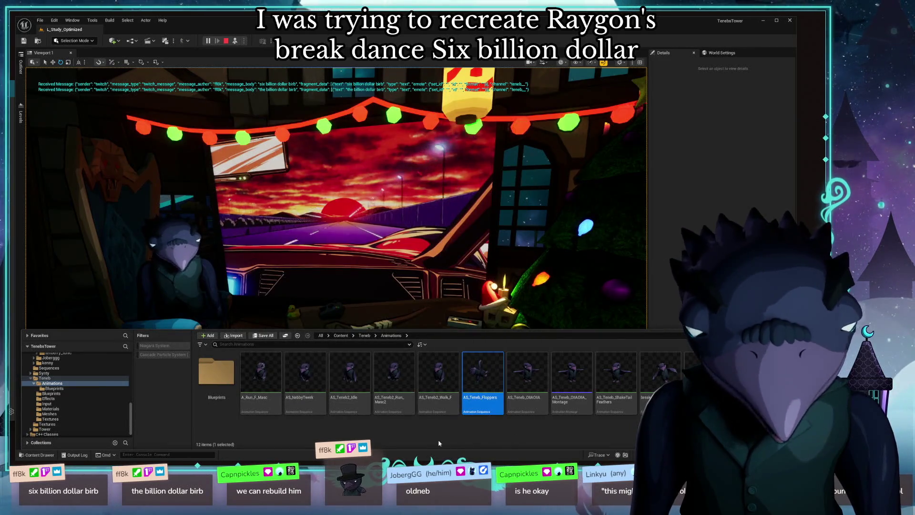
right_click(394, 430)
mouse_move(408, 291)
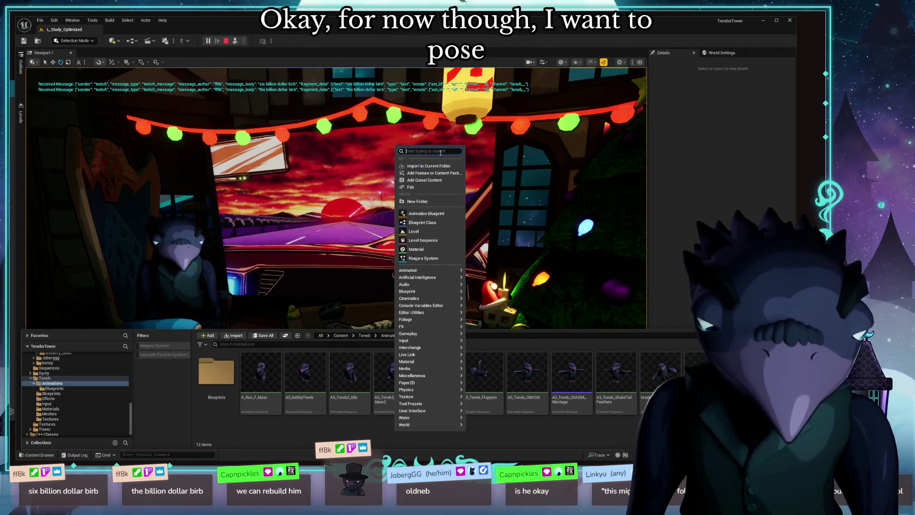
text(pose)
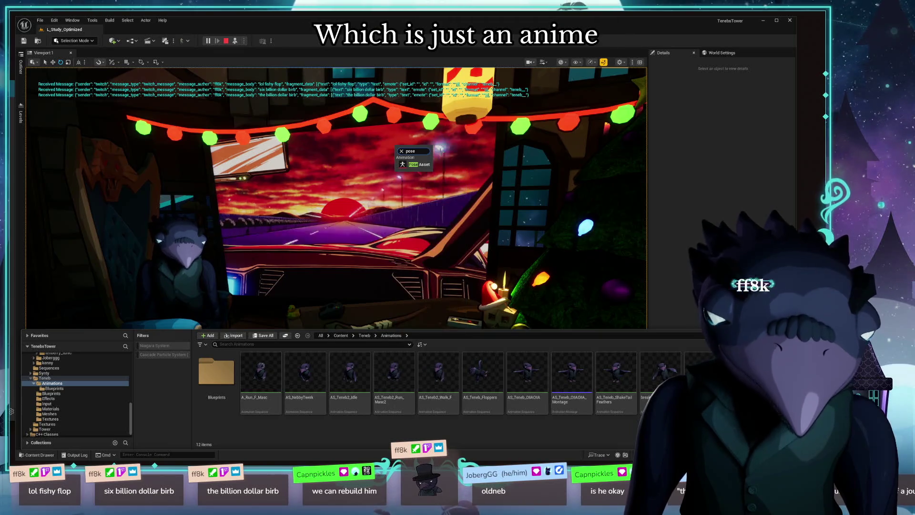
click(416, 165)
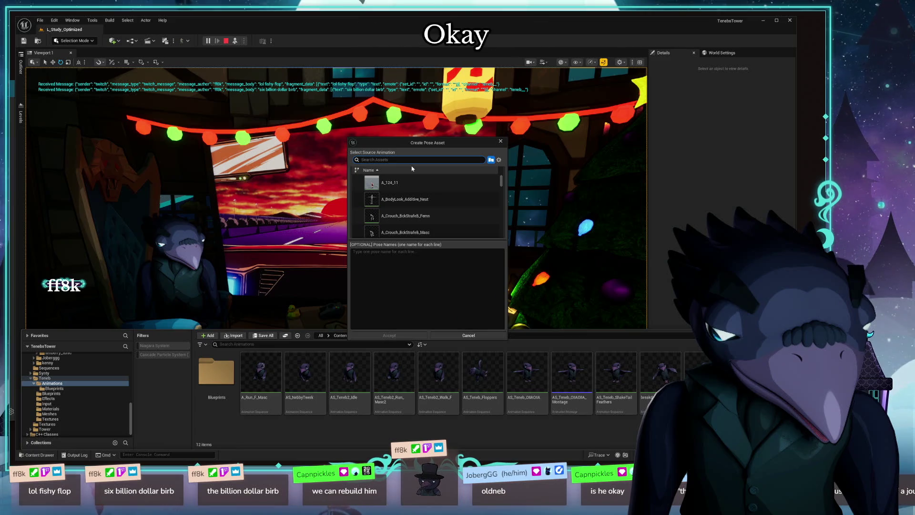
scroll(422, 195, down, 2)
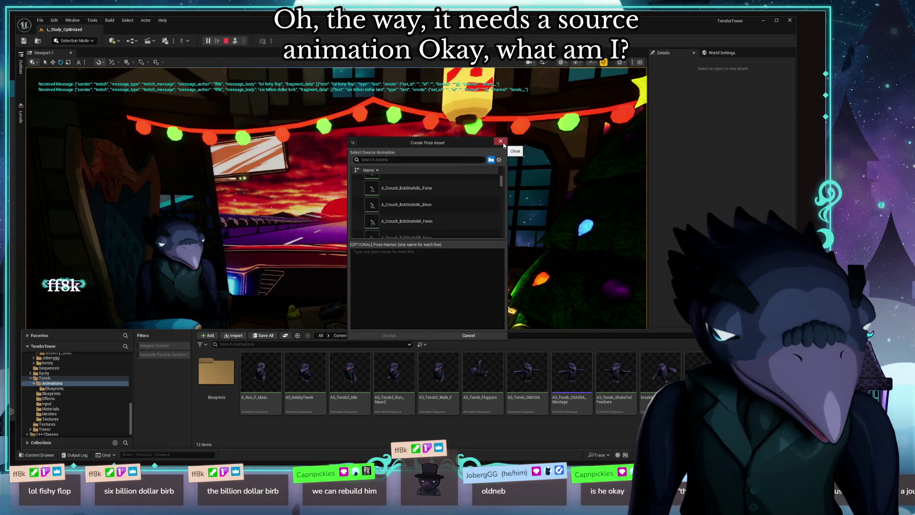
click(502, 144)
key(alt+Tab)
drag(406, 369, 300, 40)
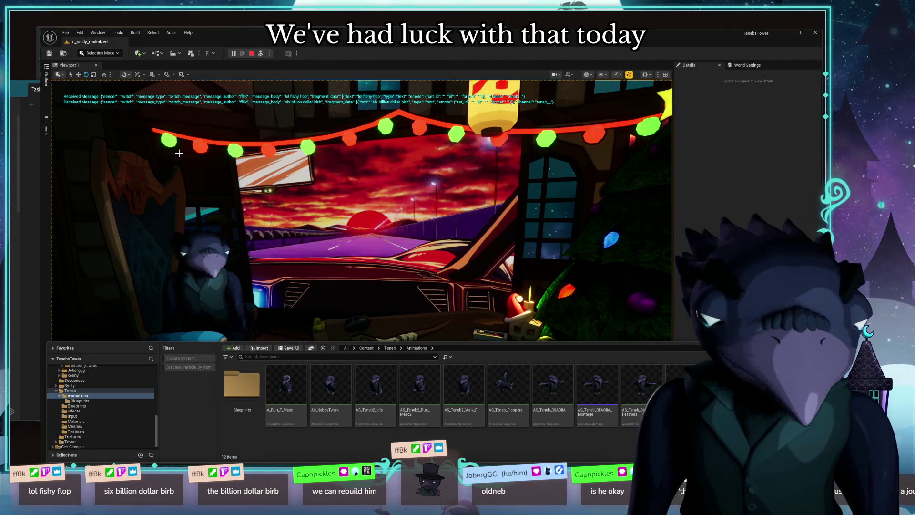
key(super)
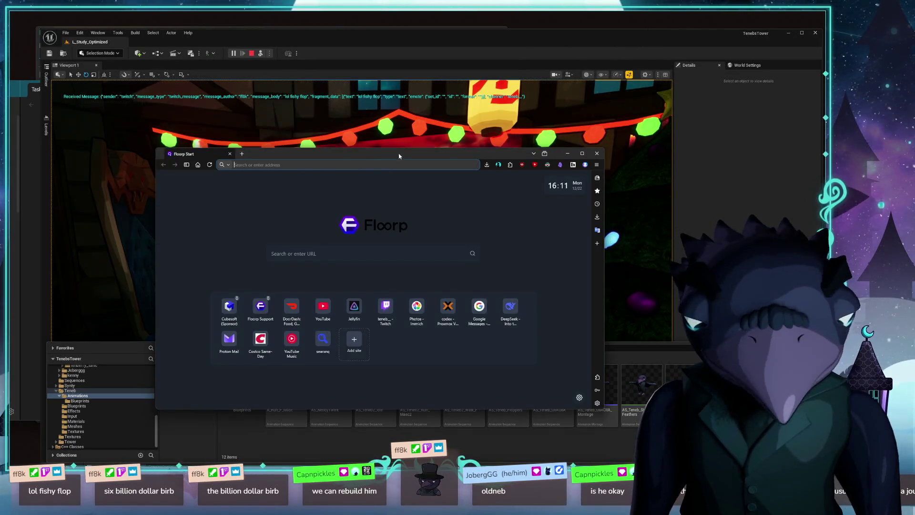
Step: Search 'unreal pose asset' in Floorp and land on Epic's Creating a Pose Asset doc
drag(399, 155, 381, 129)
text(unreal )
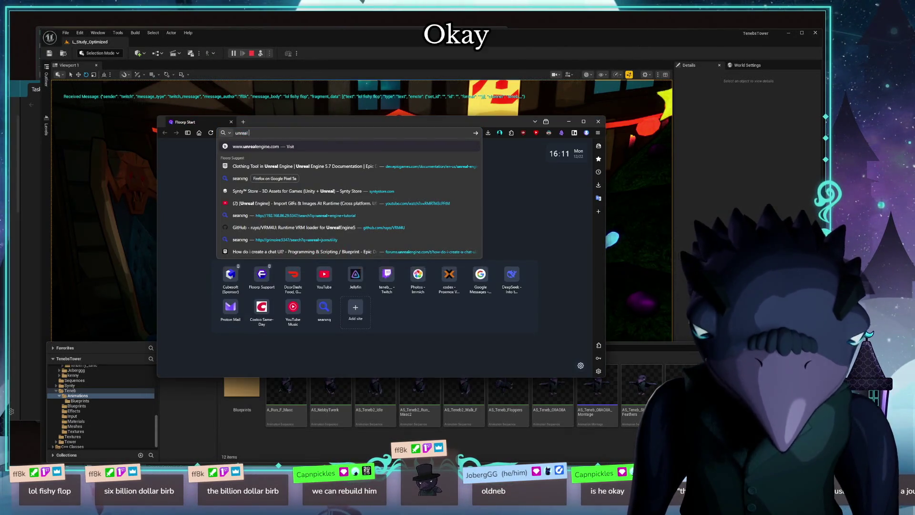
text(p[oseun)
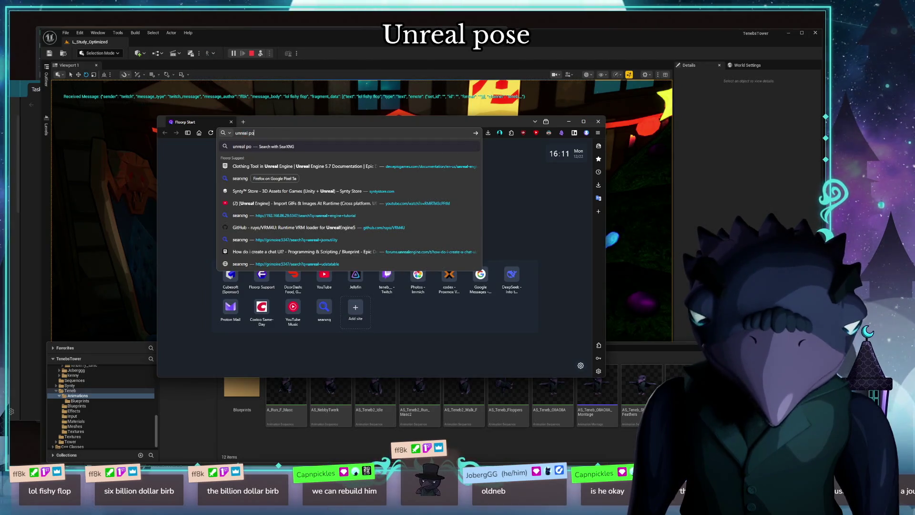
text(set)
key(Return)
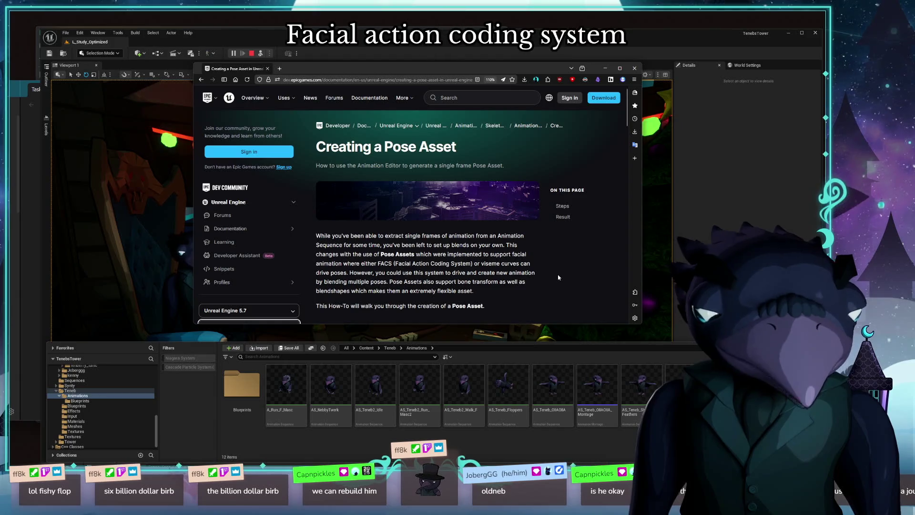
scroll(558, 275, down, 3)
scroll(554, 275, down, 2)
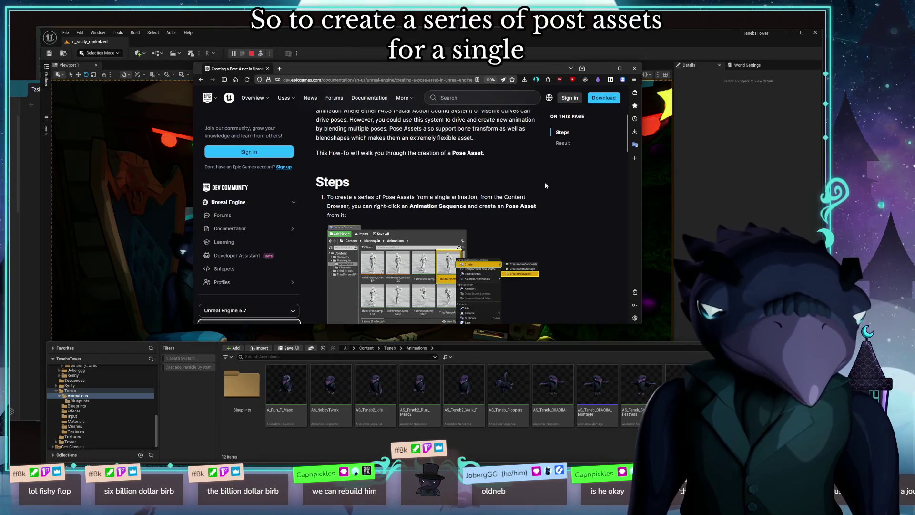
scroll(546, 185, down, 5)
scroll(550, 195, up, 5)
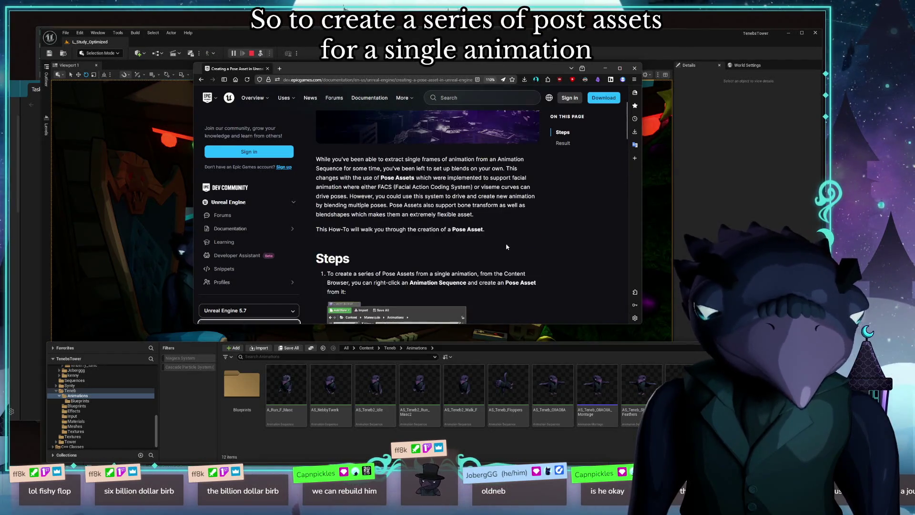
scroll(420, 237, up, 3)
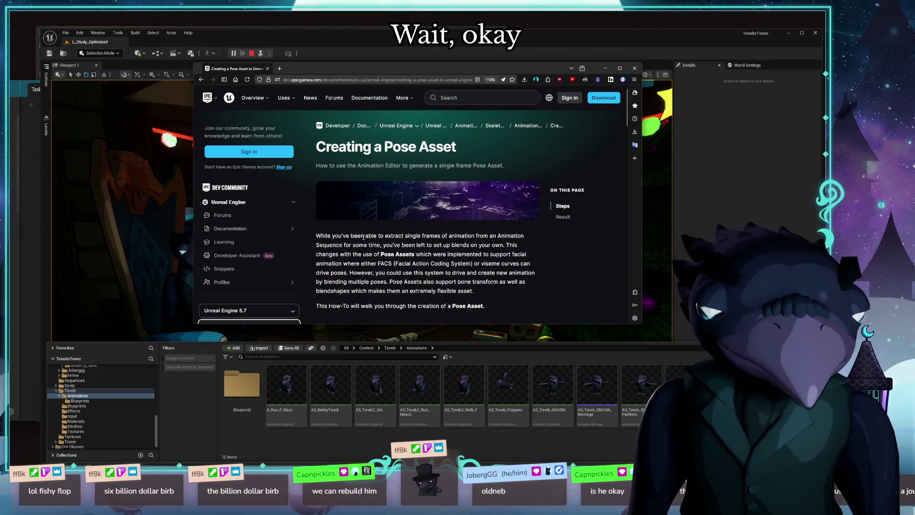
Step: Highlight the passages on extracting single frames and bone transforms/blendshapes, then hide the browser
drag(405, 236, 461, 245)
drag(522, 244, 508, 246)
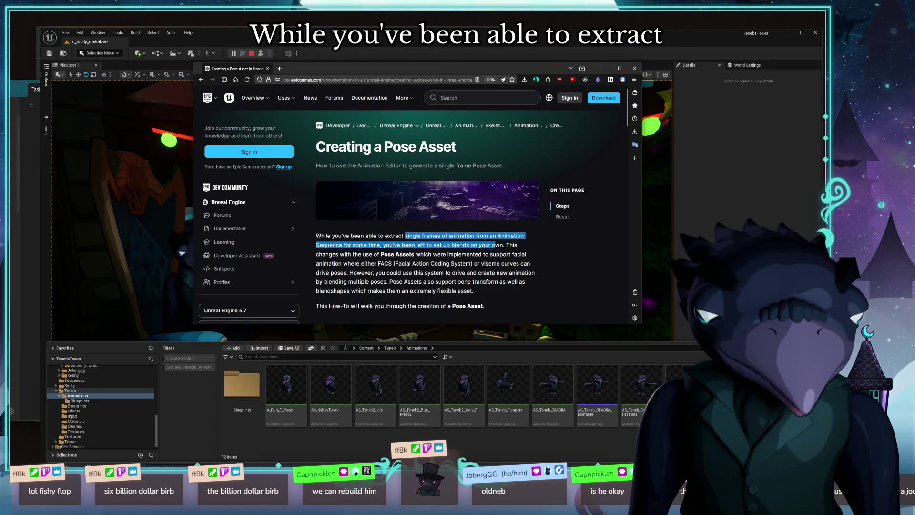
click(444, 252)
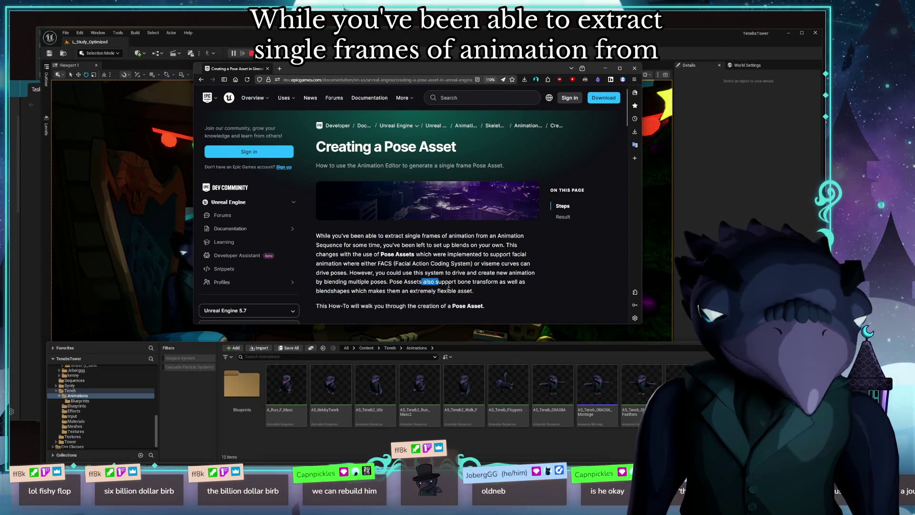
drag(424, 283, 506, 290)
click(529, 290)
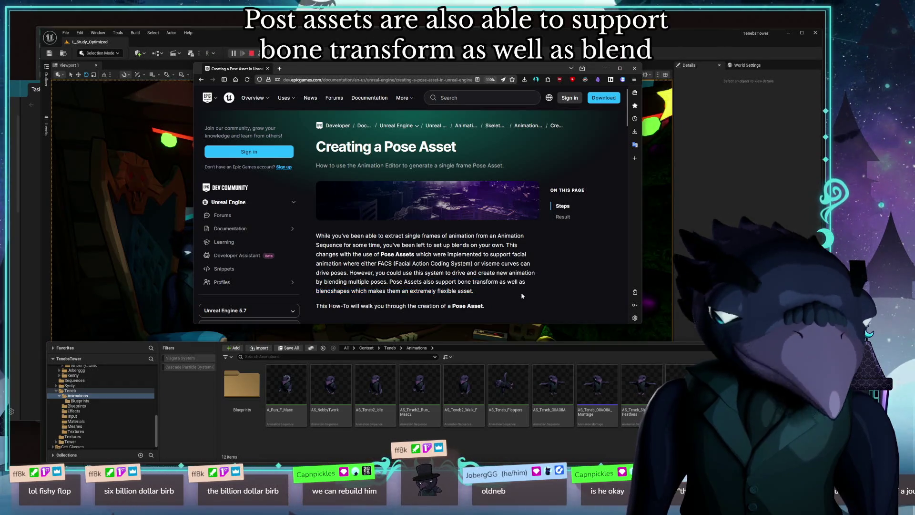
scroll(522, 296, down, 3)
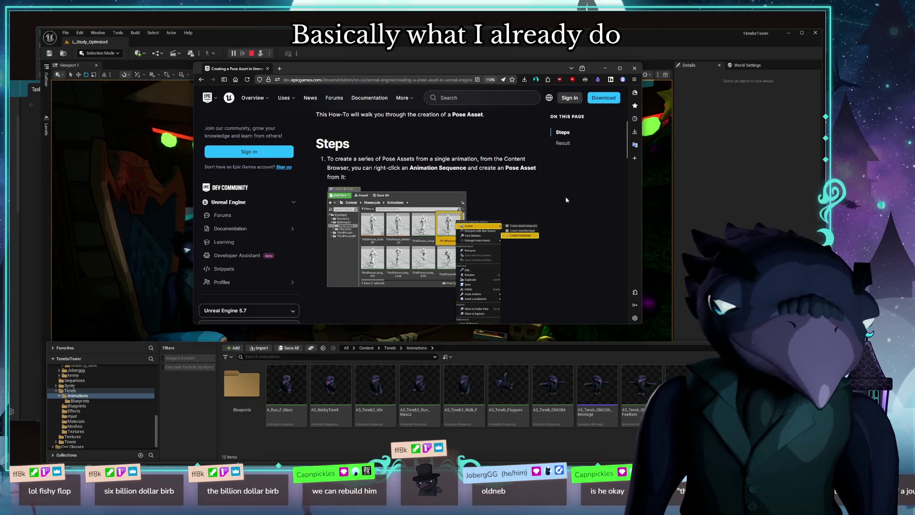
scroll(566, 200, down, 3)
scroll(536, 214, down, 2)
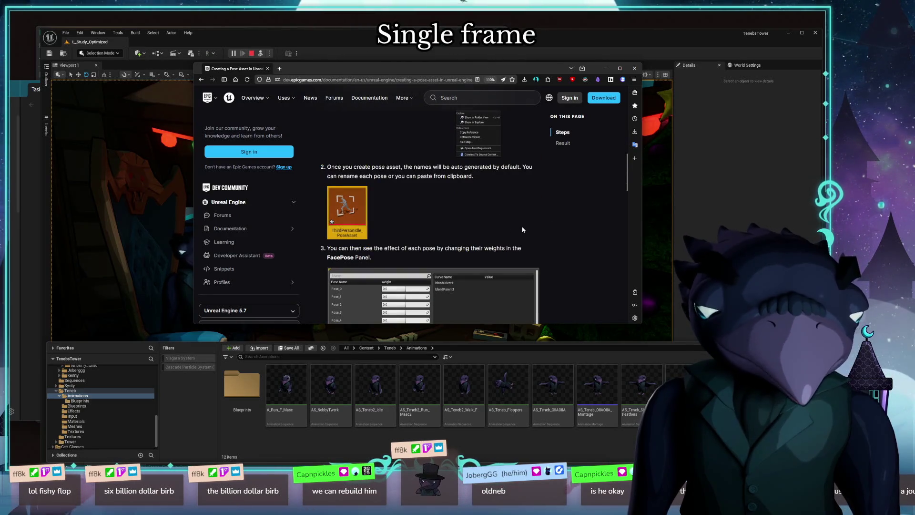
scroll(523, 230, down, 3)
scroll(547, 248, down, 3)
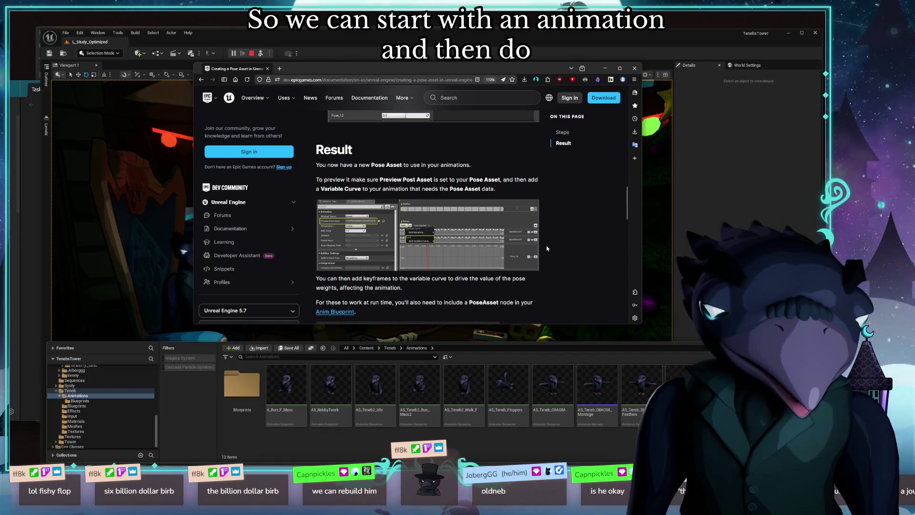
scroll(546, 245, down, 4)
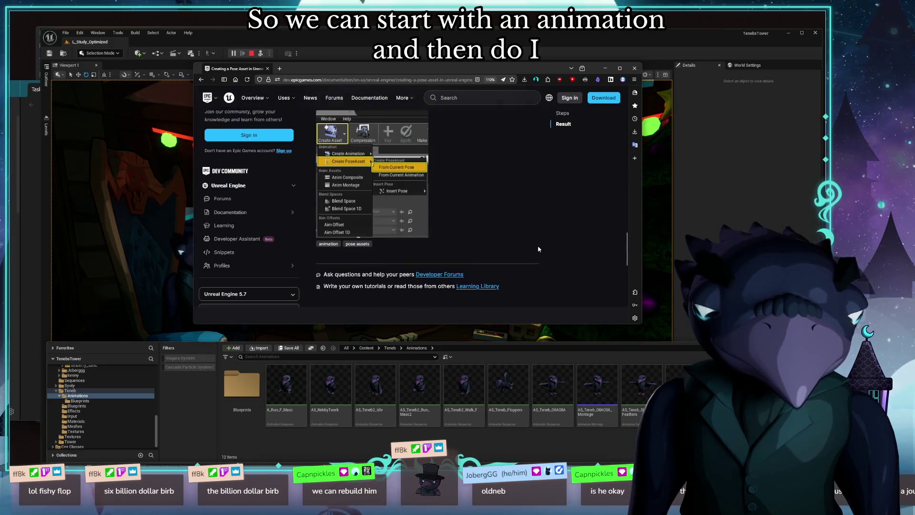
scroll(538, 249, up, 3)
scroll(538, 249, up, 3)
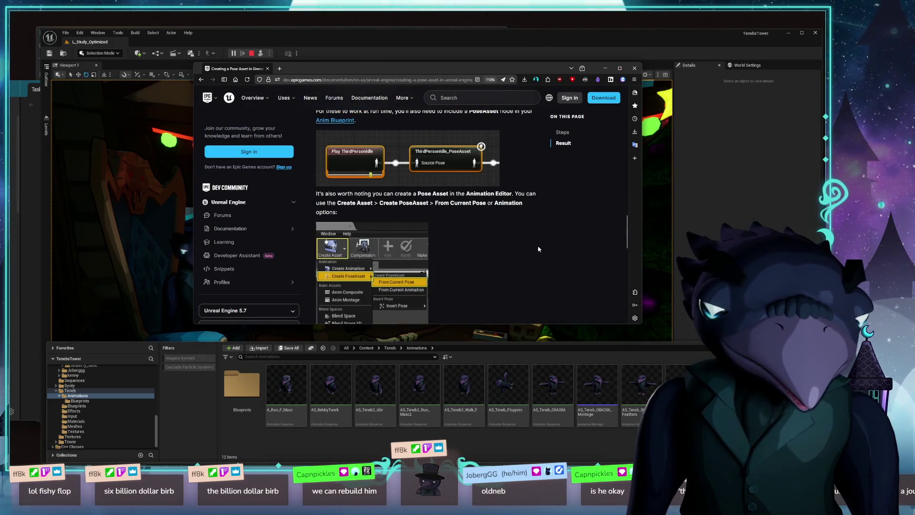
scroll(538, 248, up, 3)
scroll(580, 219, up, 3)
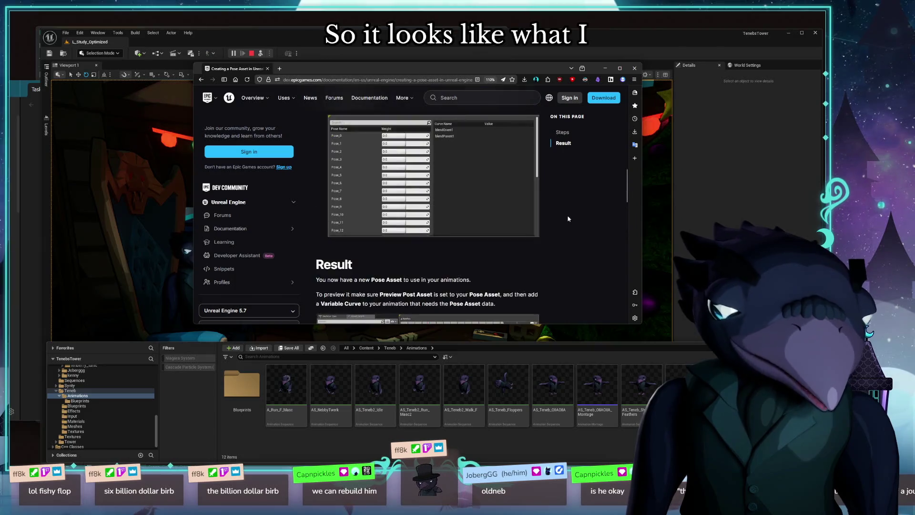
scroll(565, 225, up, 3)
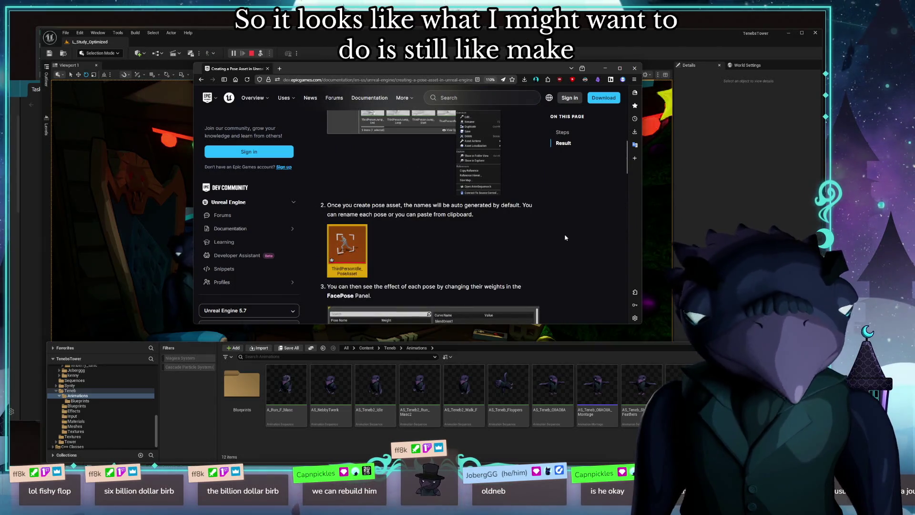
click(634, 68)
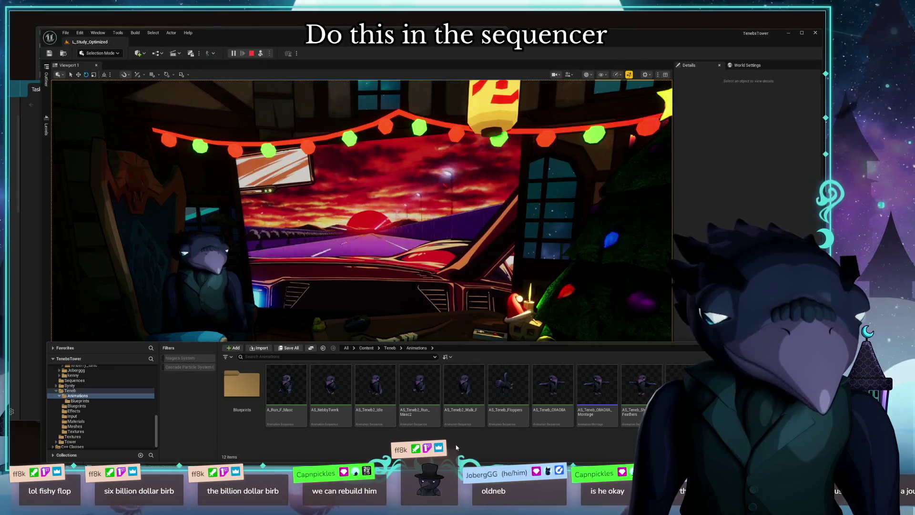
Step: Create a Pose Asset in the folder from AS_Teneb2_Idle via the right-click asset menu
right_click(464, 329)
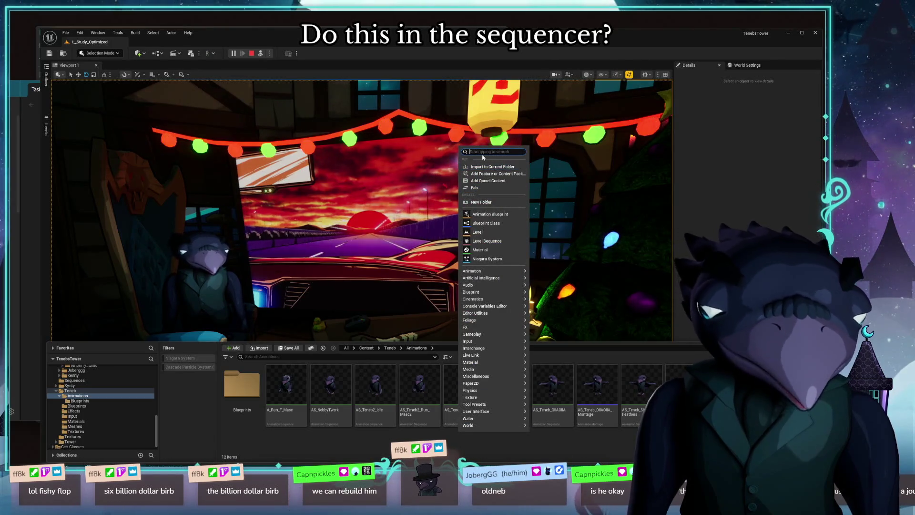
text(pose)
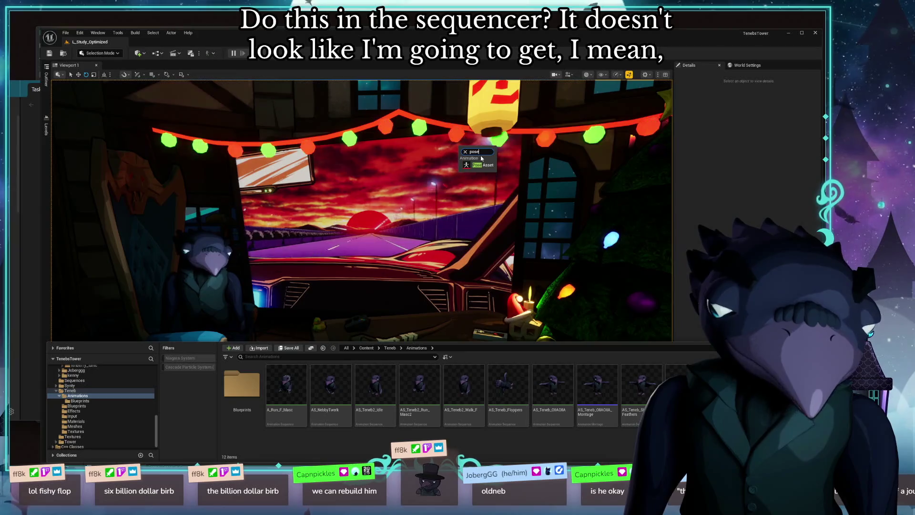
click(478, 164)
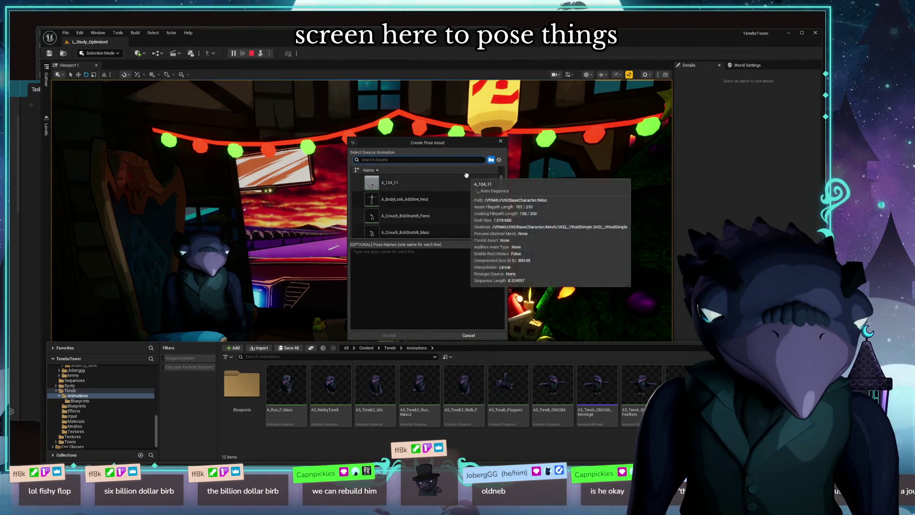
text(t)
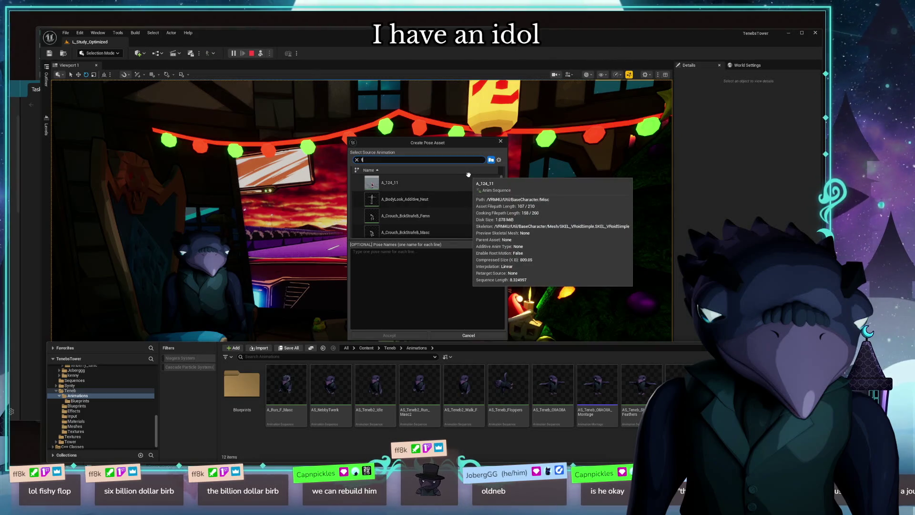
text(eneb2_id)
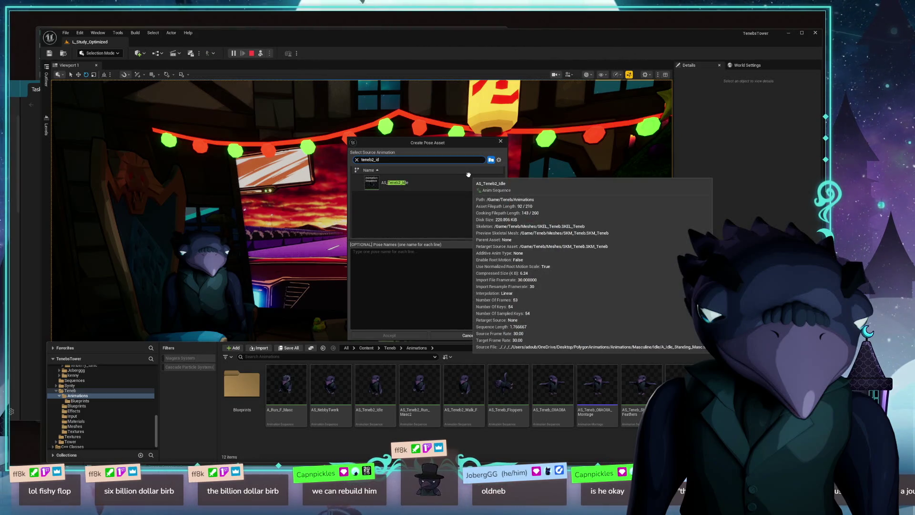
click(406, 184)
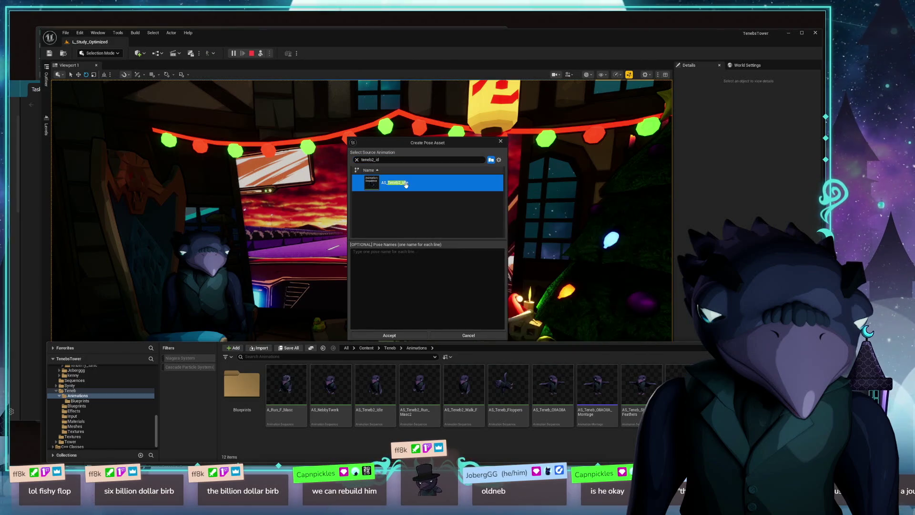
click(389, 335)
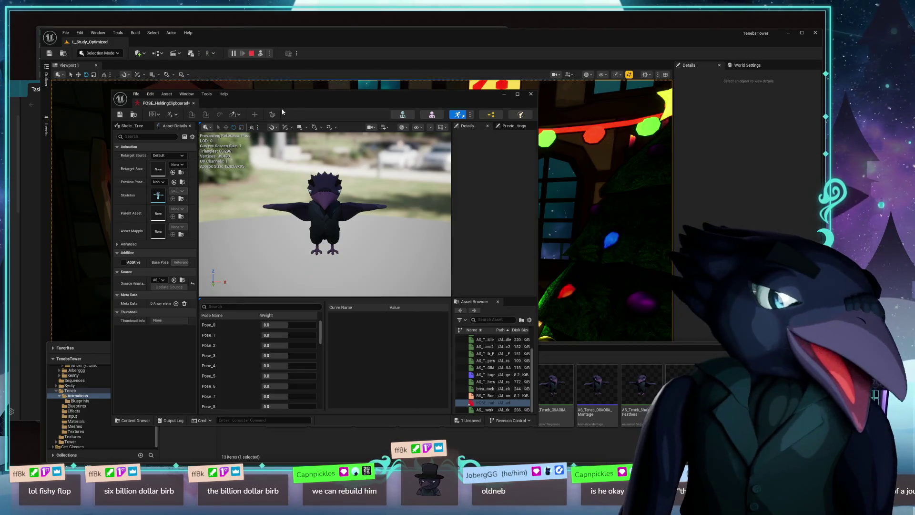
Step: Dock the pose editor full-size and try weights on Pose_1, Pose_0 and Pose_9 to move the wings
drag(324, 108, 330, 87)
double_click(329, 85)
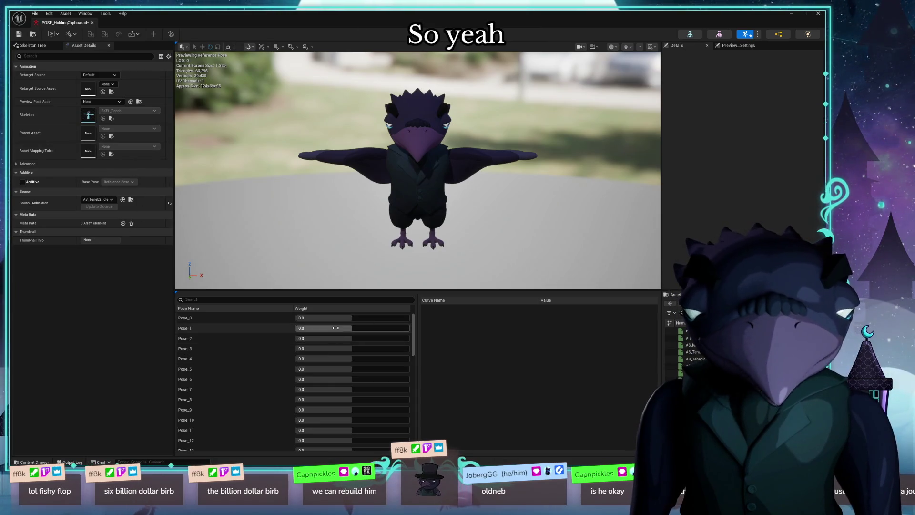
mouse_move(334, 327)
mouse_down()
mouse_move(410, 327)
mouse_move(329, 327)
mouse_move(366, 327)
mouse_up()
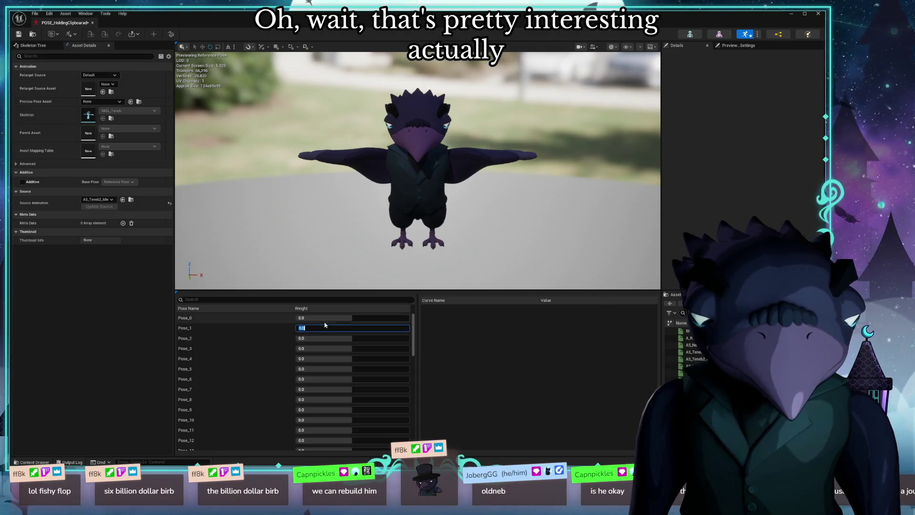
mouse_move(325, 318)
mouse_down()
mouse_move(336, 317)
mouse_move(325, 318)
mouse_up()
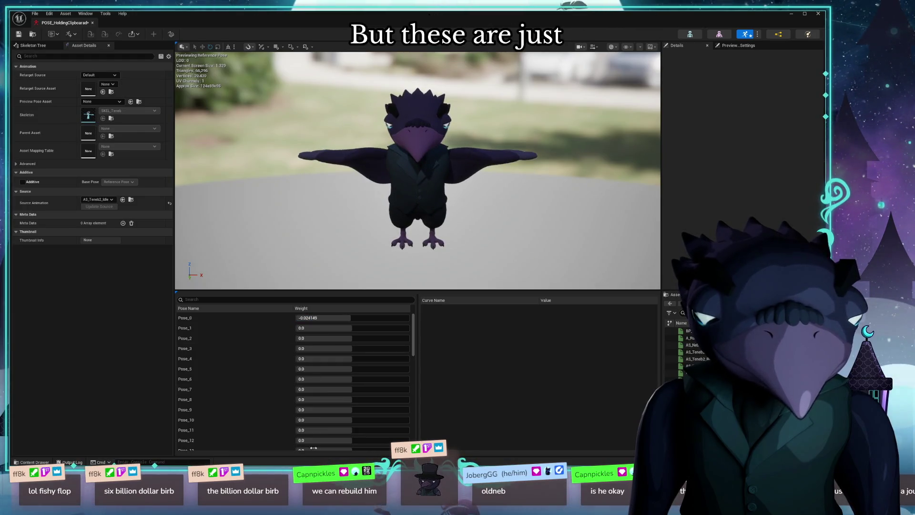
drag(314, 410, 336, 409)
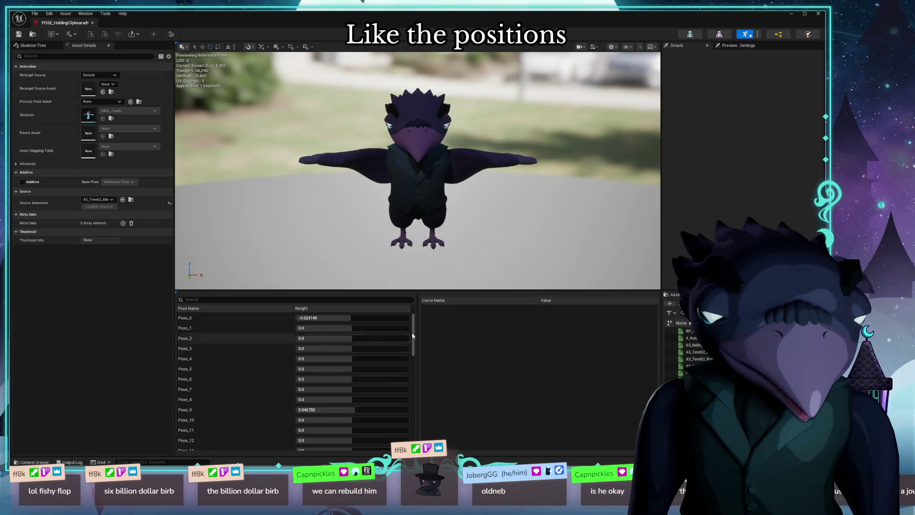
scroll(294, 371, down, 10)
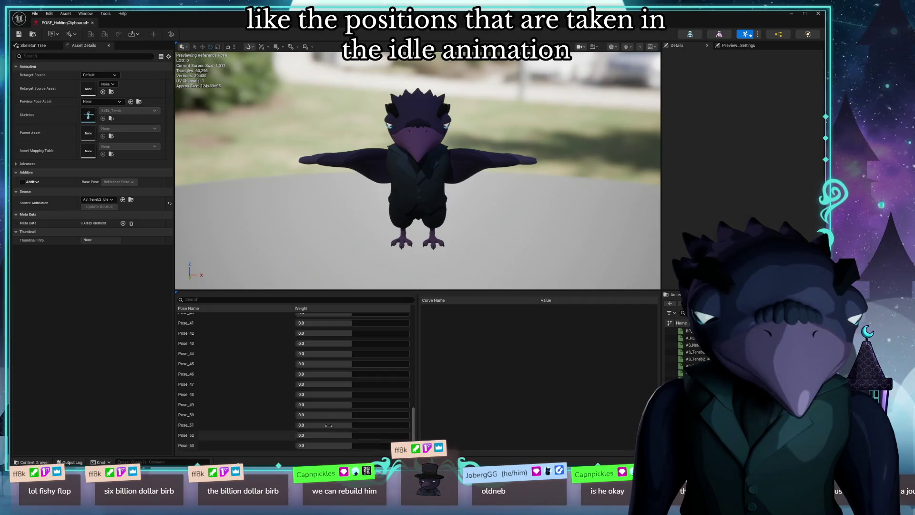
Step: Blend Pose_49, 53, 45, 50, 42 mostly negative to raise the wings, committing Pose_38 at -1.0
drag(330, 404, 344, 405)
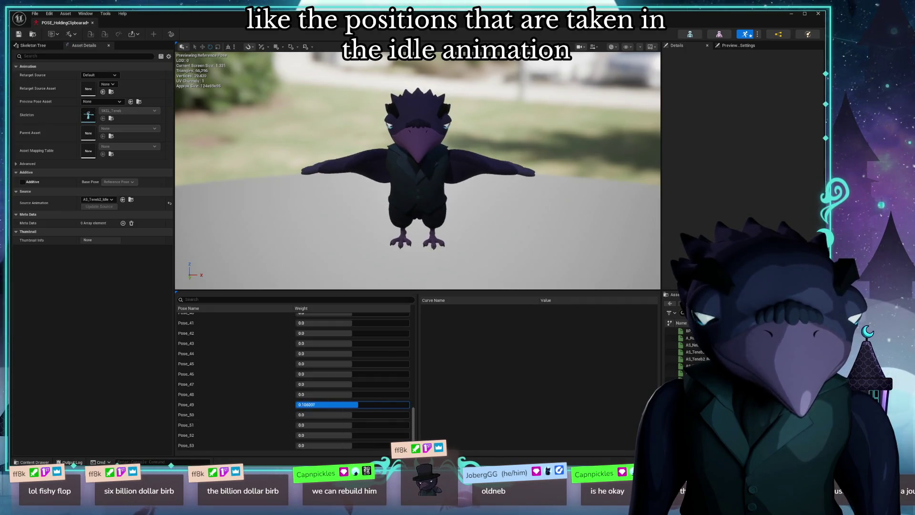
drag(268, 427, 286, 417)
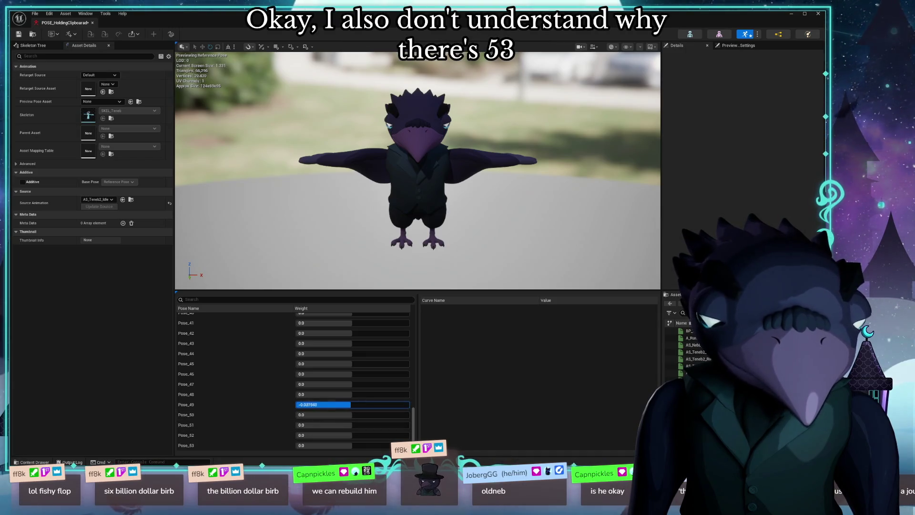
drag(322, 405, 326, 404)
drag(336, 446, 340, 446)
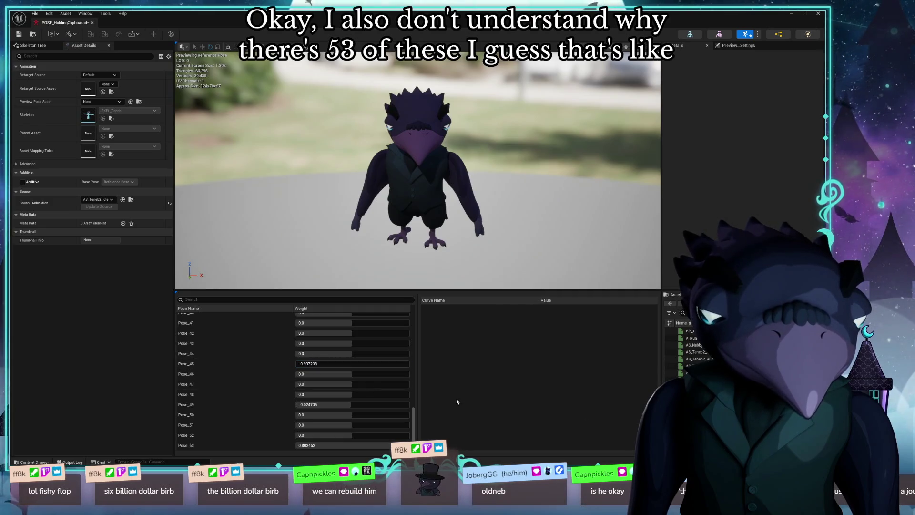
drag(322, 394, 326, 394)
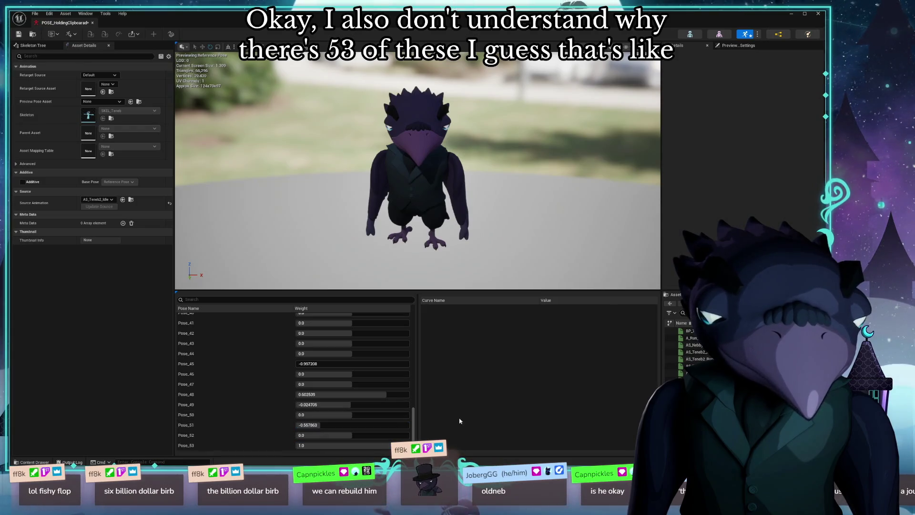
drag(335, 416, 332, 415)
mouse_move(310, 333)
mouse_down()
mouse_move(301, 343)
mouse_move(307, 353)
mouse_up()
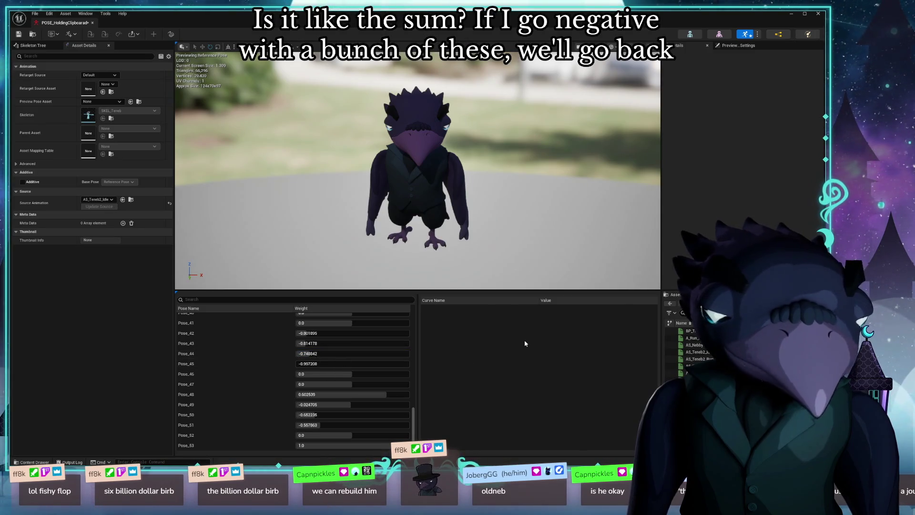
scroll(336, 358, up, 5)
key(Return)
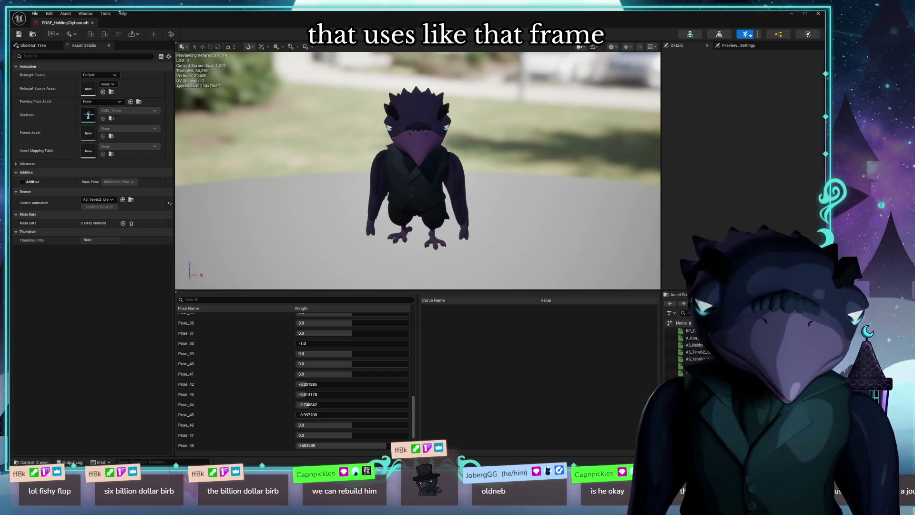
Step: Close the POSE_HoldingClipboard editor and deselect the new pose asset
click(93, 23)
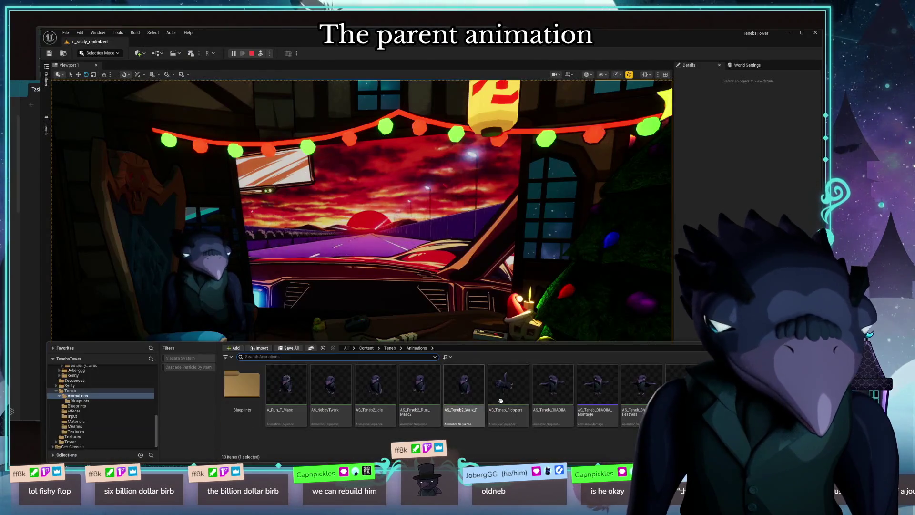
key(Escape)
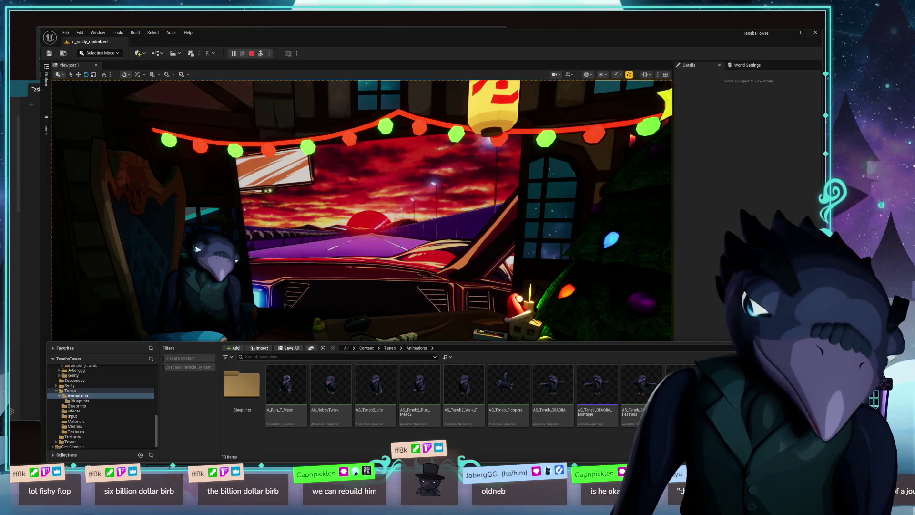
Step: Back in the level, select the TV and browse the Content Drawer to Teneb's Animations folder with its new-asset menu
double_click(242, 386)
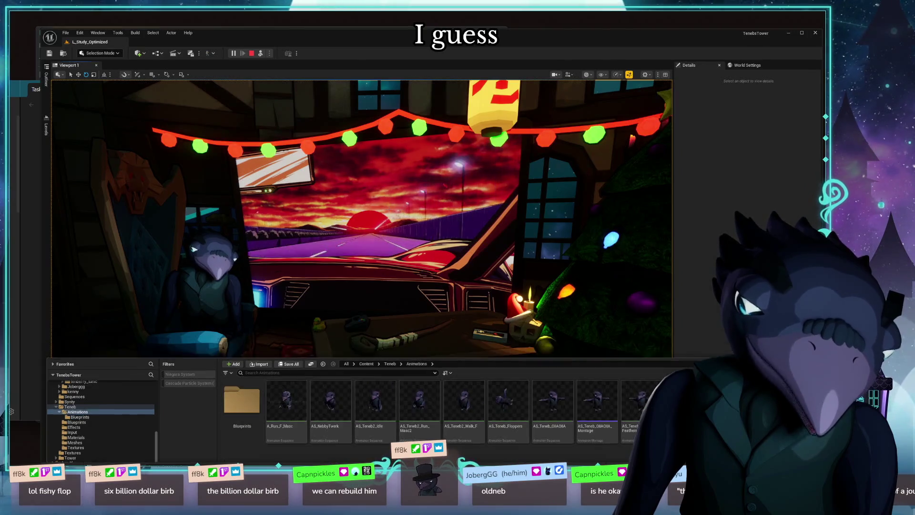
click(153, 32)
key(Escape)
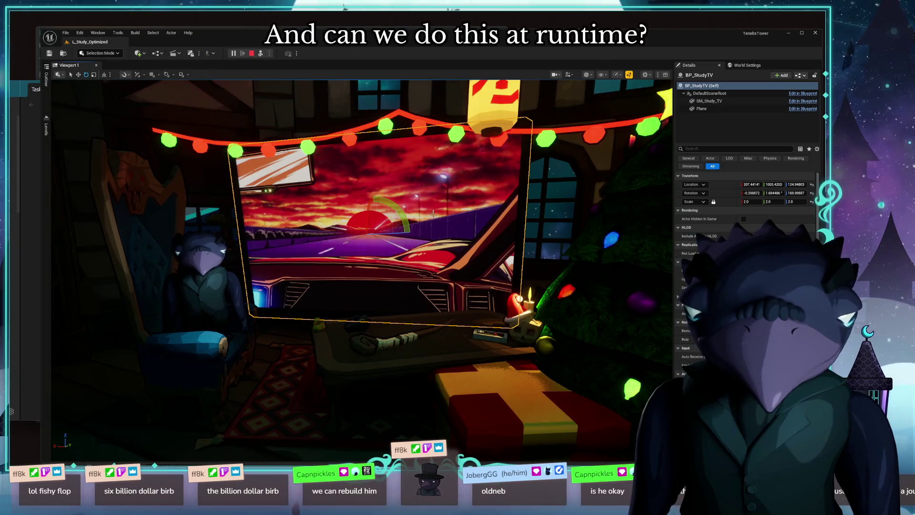
key(ctrl+space)
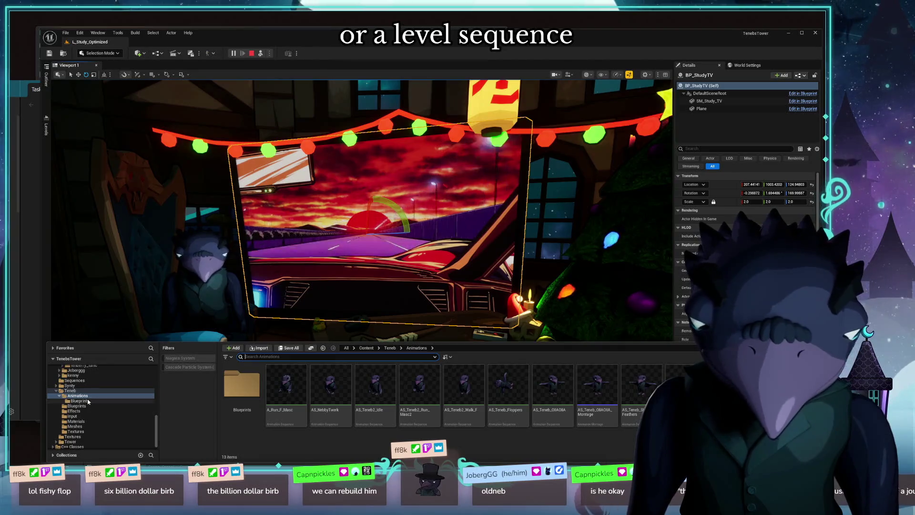
scroll(96, 423, down, 1)
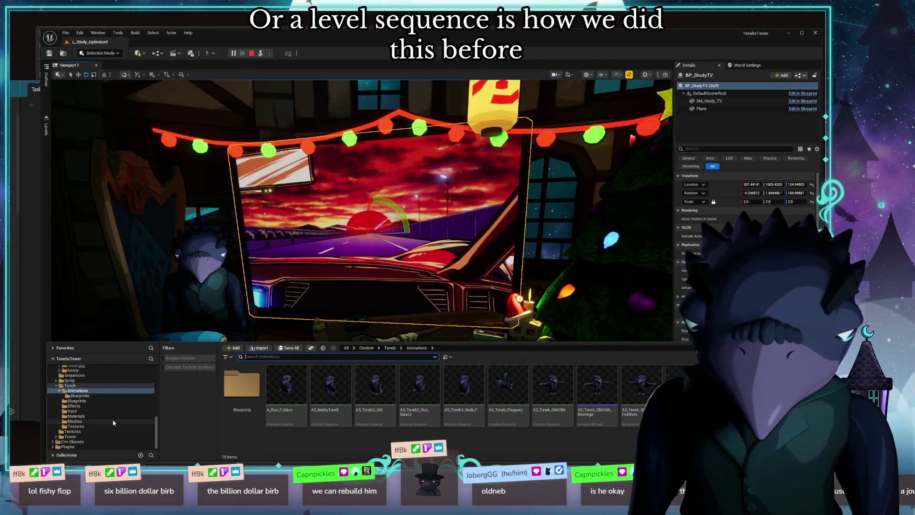
scroll(113, 423, up, 5)
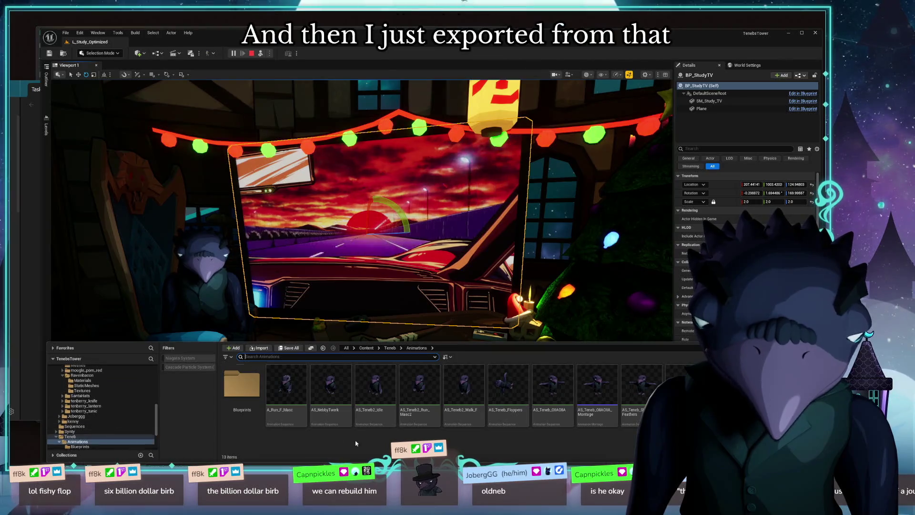
right_click(340, 450)
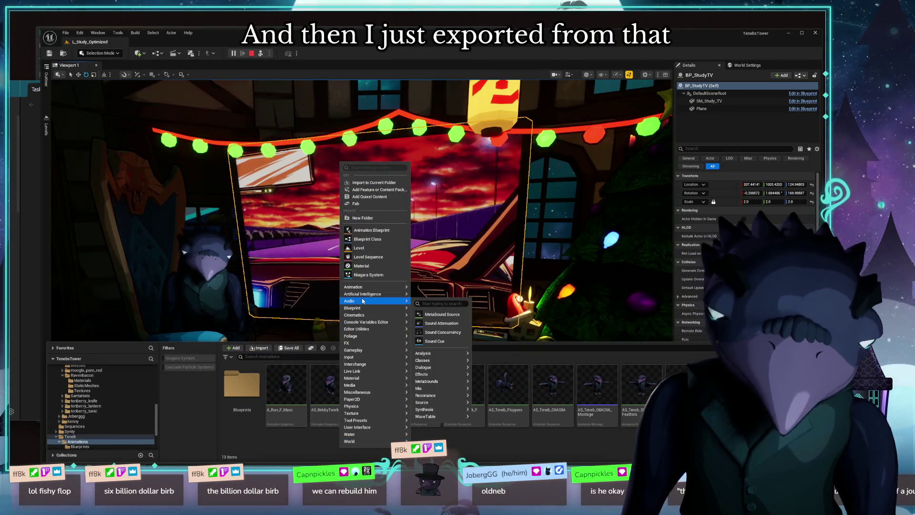
mouse_move(358, 300)
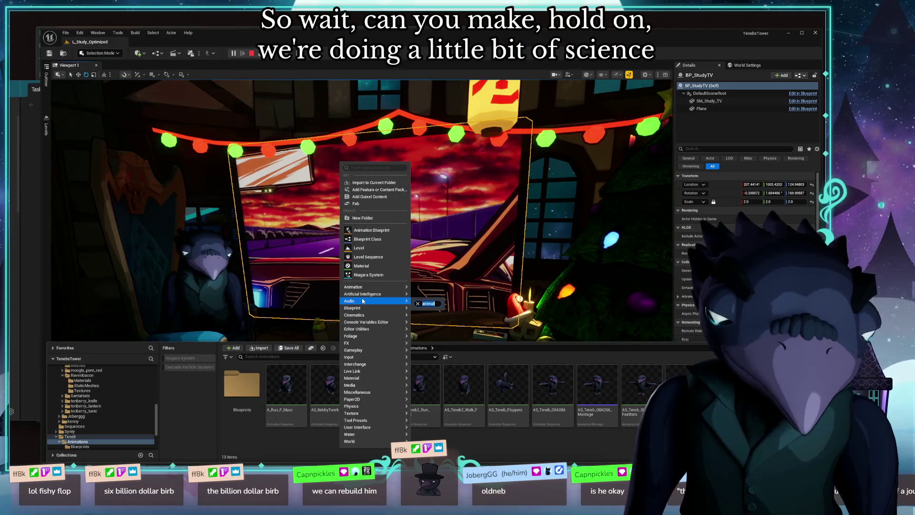
text(sequence)
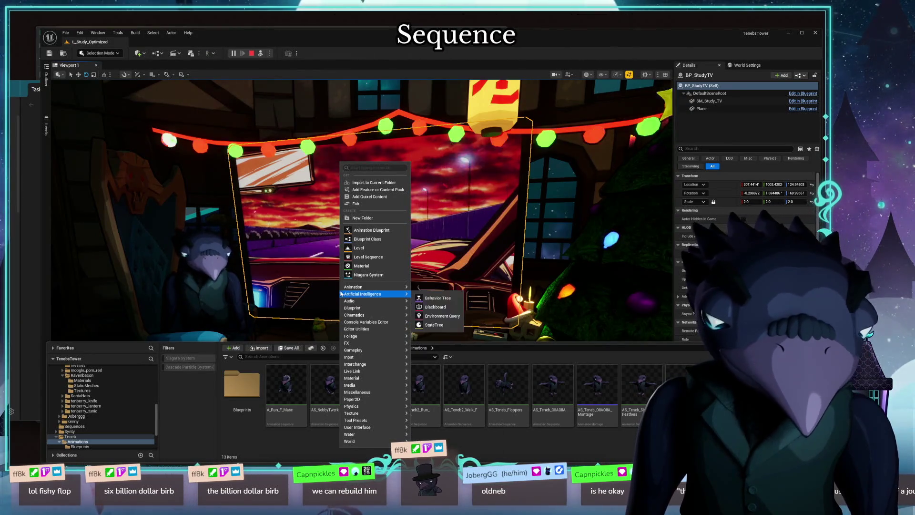
Step: Create a Level Sequence named LS_NebbyClipboard in the Animations folder and open it in Sequencer
right_click(492, 451)
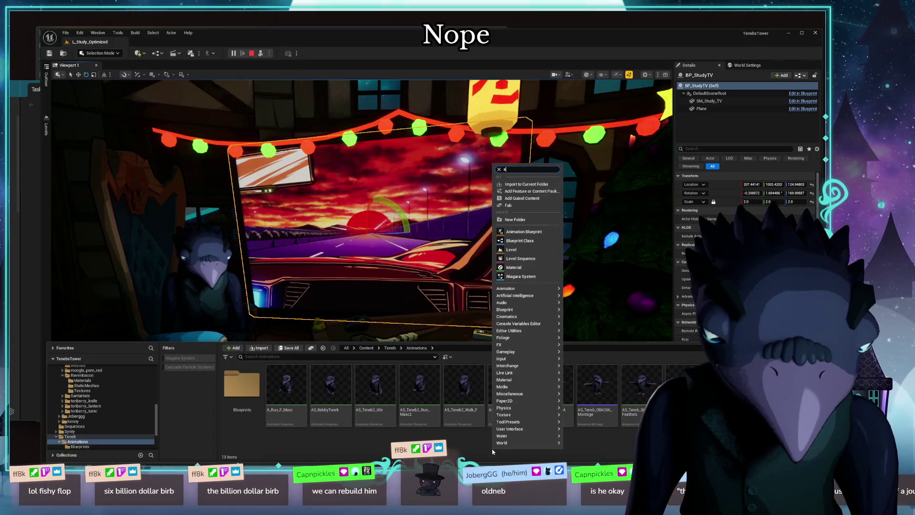
text(seque)
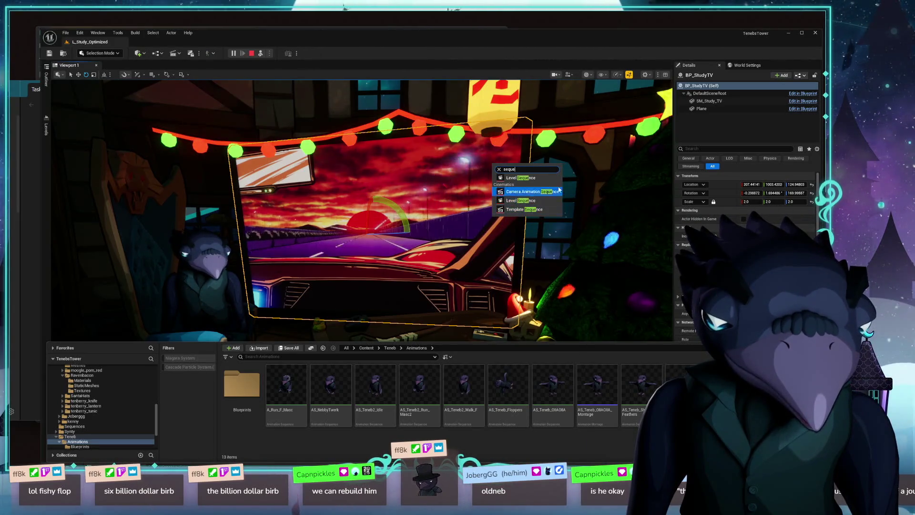
double_click(527, 170)
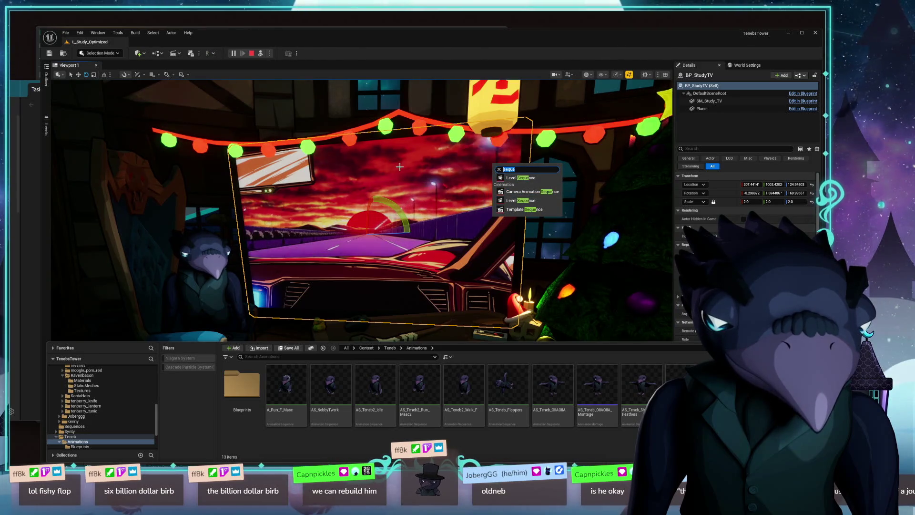
text(animation)
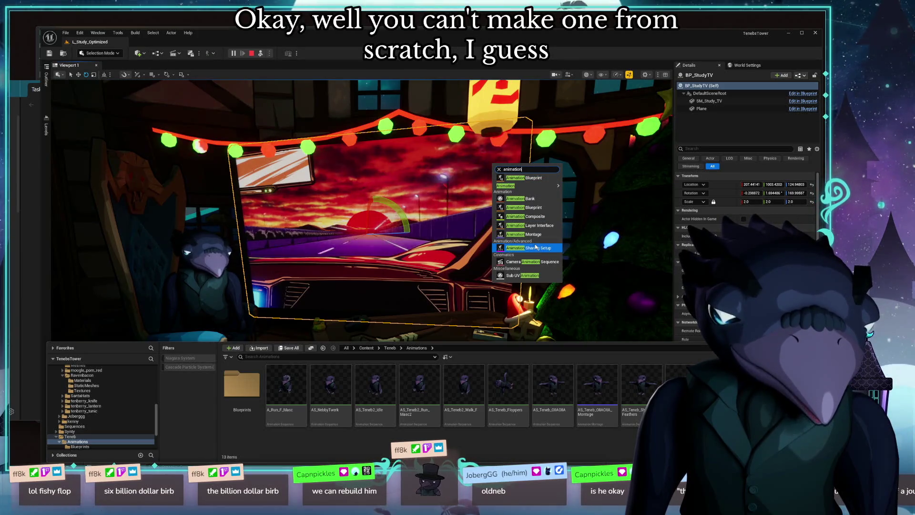
key(Escape)
right_click(369, 438)
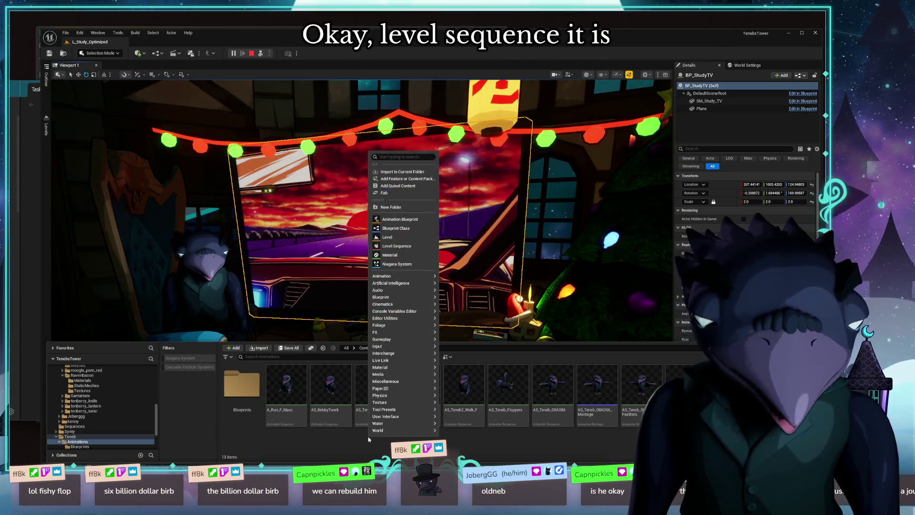
text(level seq)
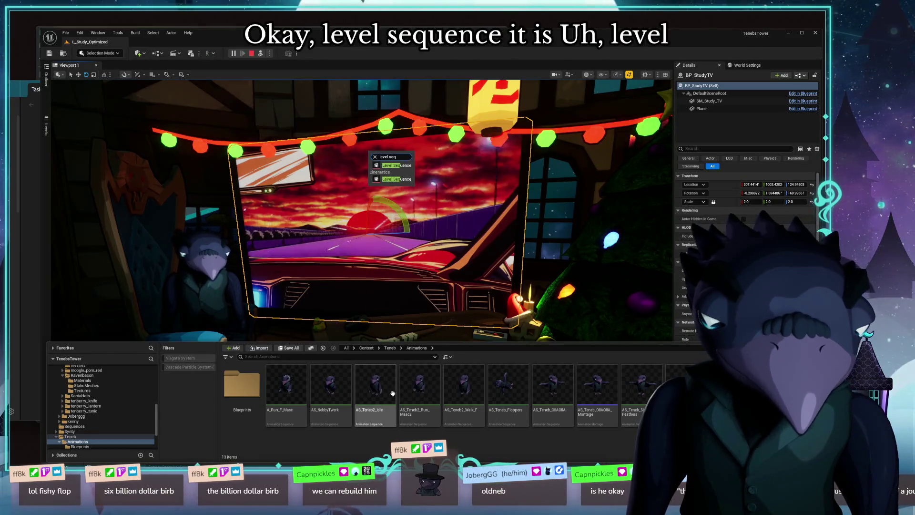
click(393, 165)
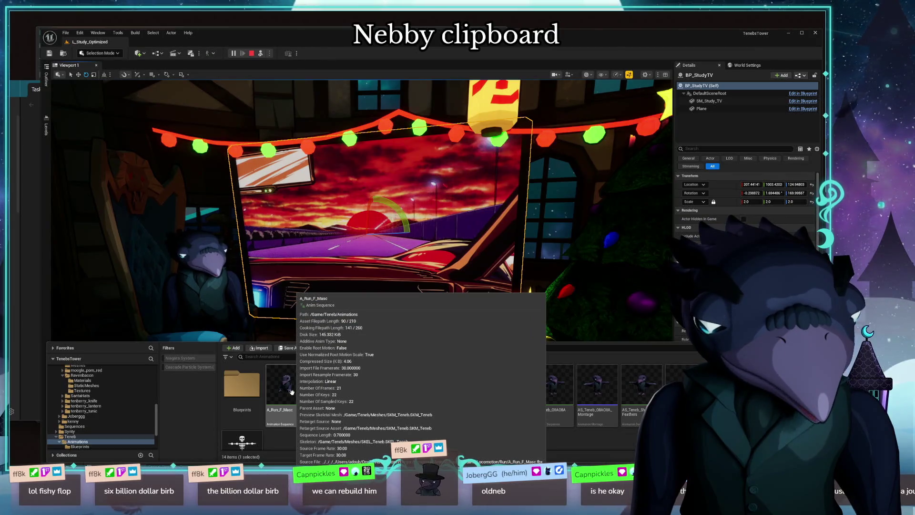
double_click(292, 391)
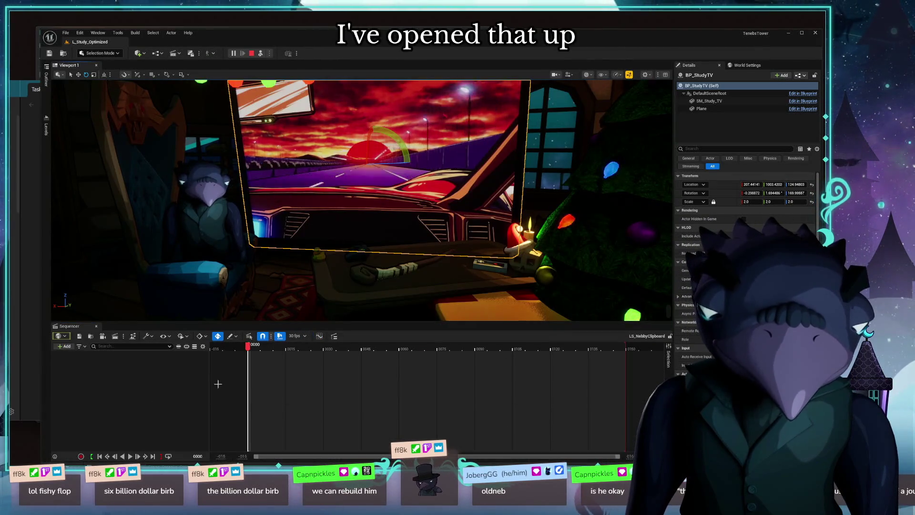
Step: Add the selected BP_Teneb actor as a Sequencer track and convert its binding to a Spawnable Actor
click(204, 215)
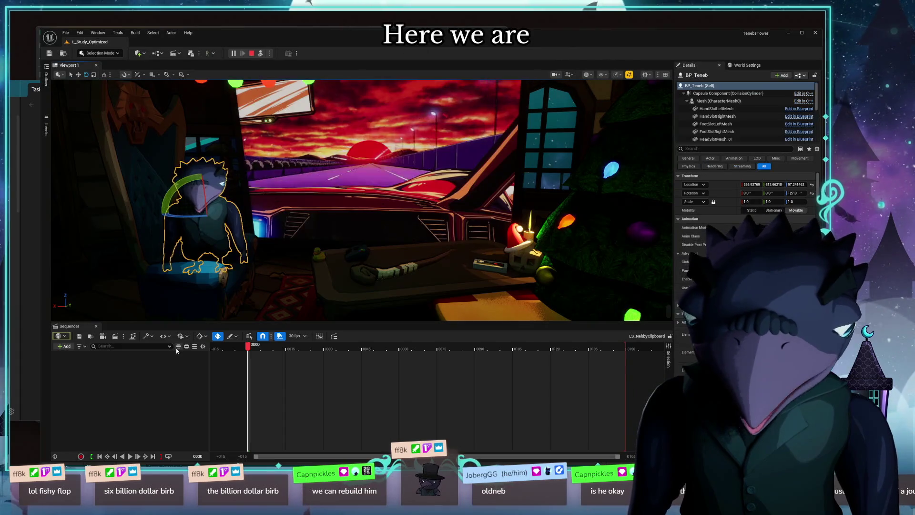
click(63, 347)
mouse_move(100, 217)
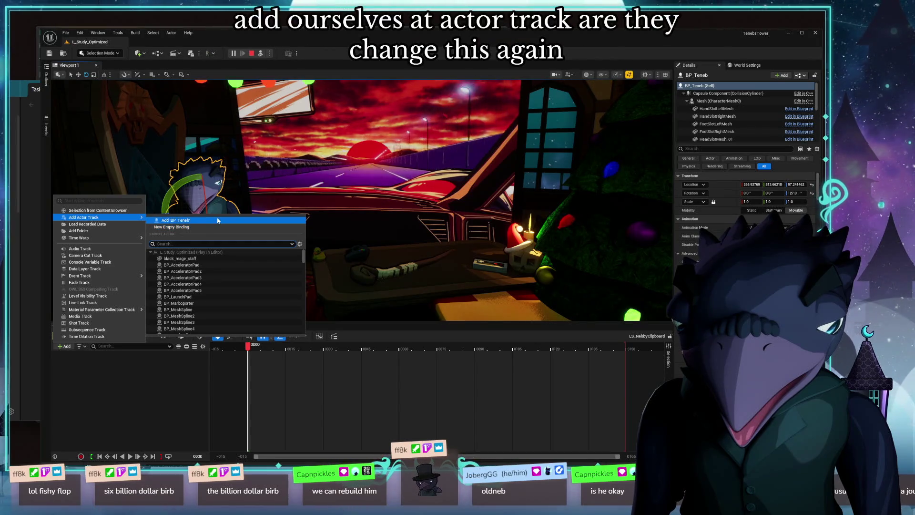
click(218, 220)
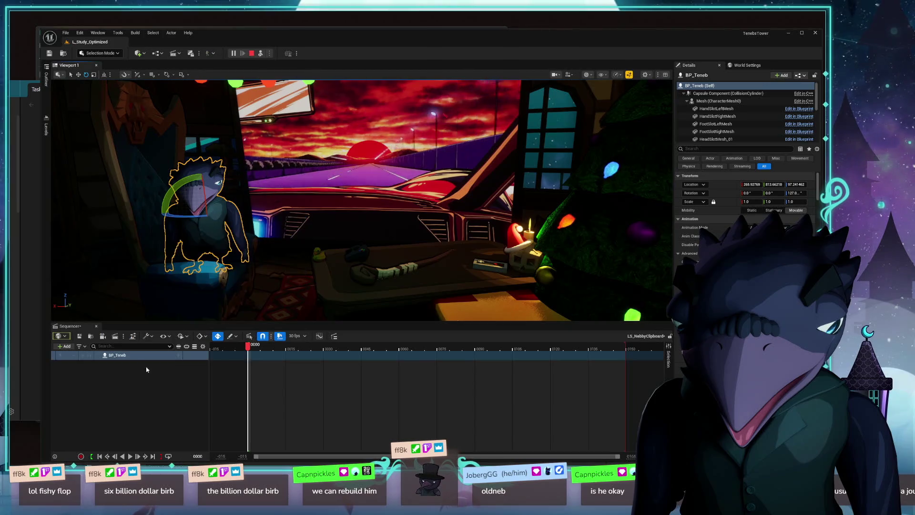
right_click(123, 357)
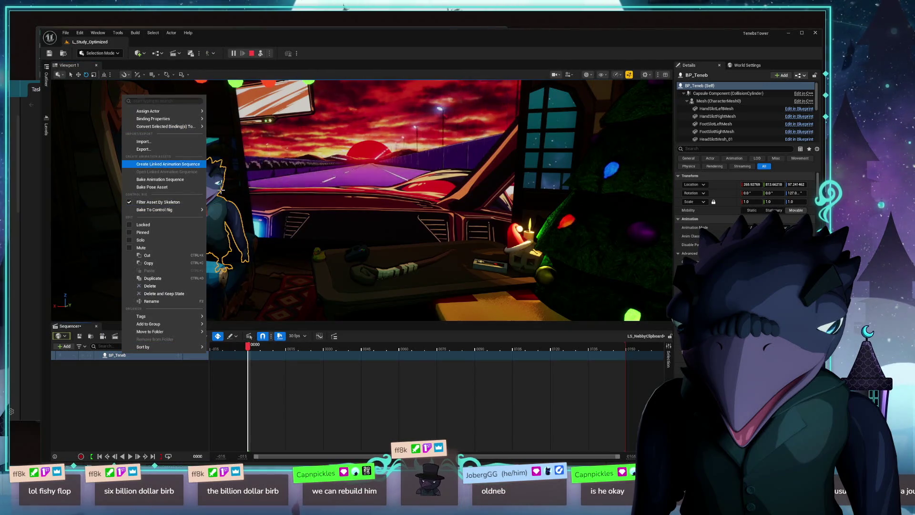
mouse_move(164, 127)
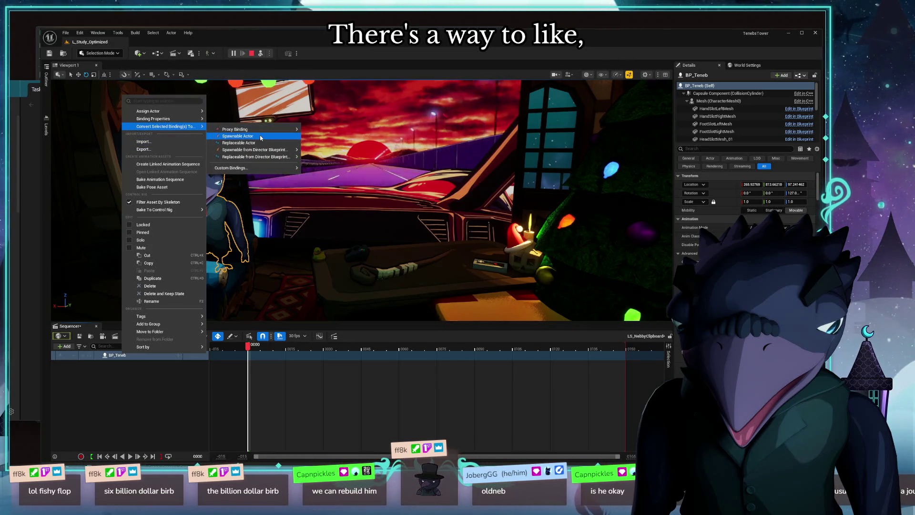
click(238, 135)
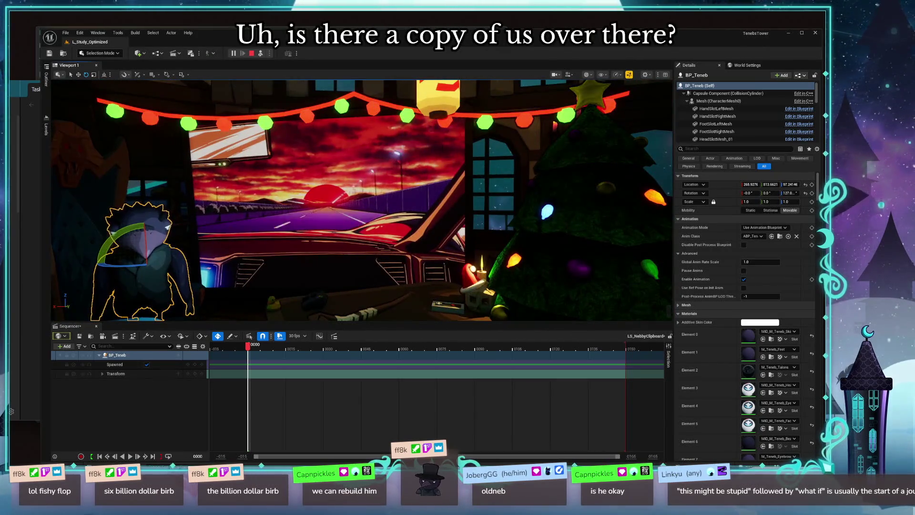
Step: Inspect the BP_Teneb Transform track, then delete the BP_Teneb track from the sequence
click(118, 374)
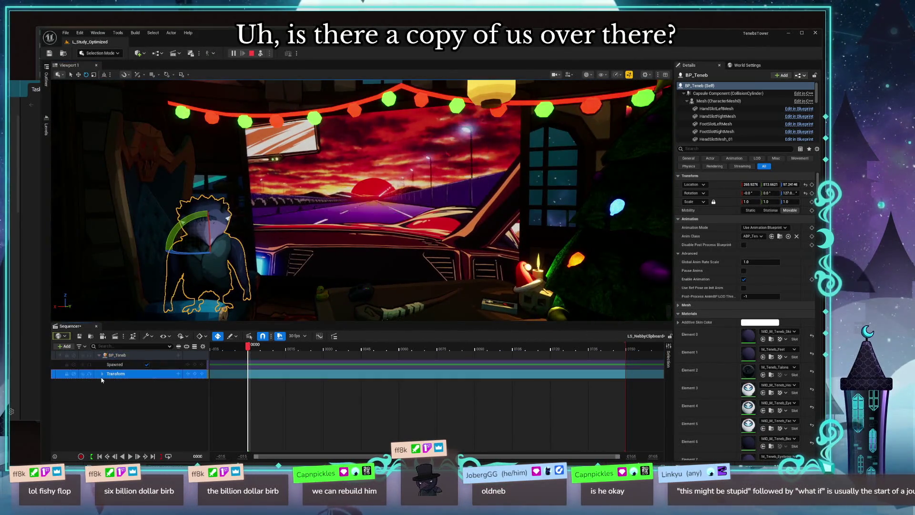
click(103, 375)
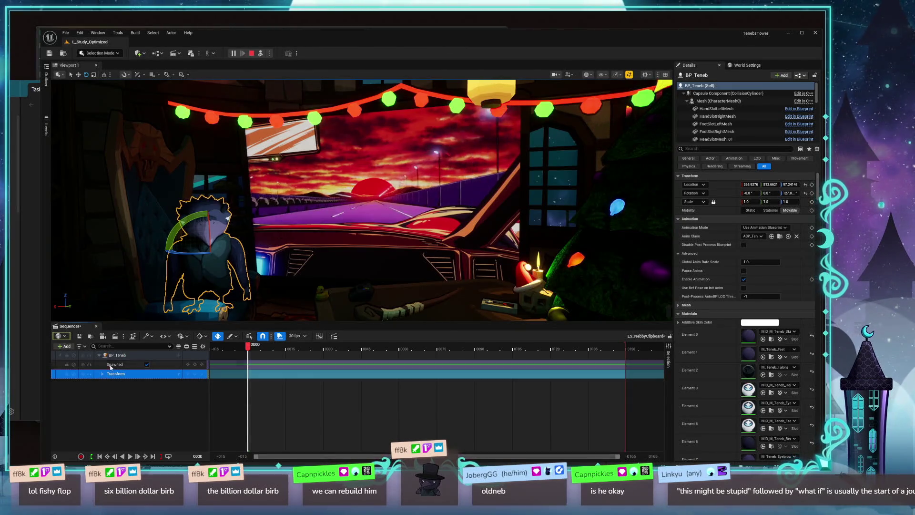
click(104, 375)
click(118, 356)
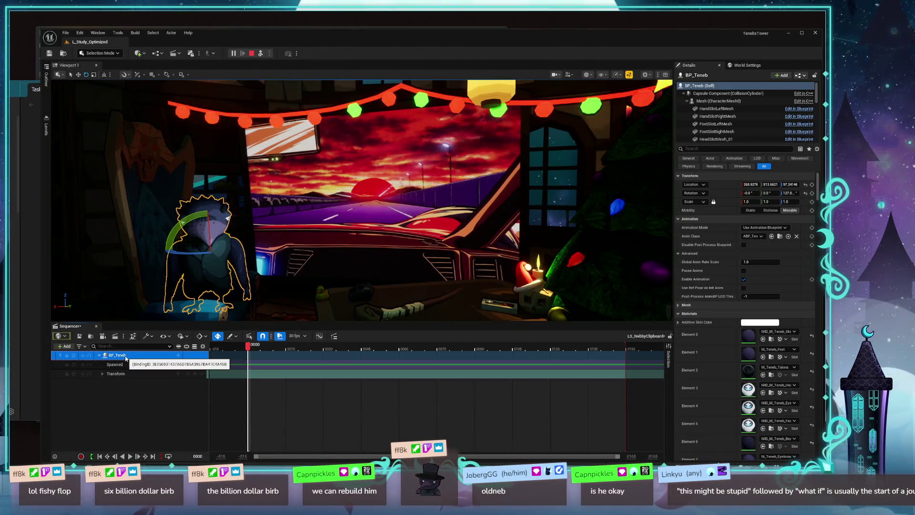
key(Delete)
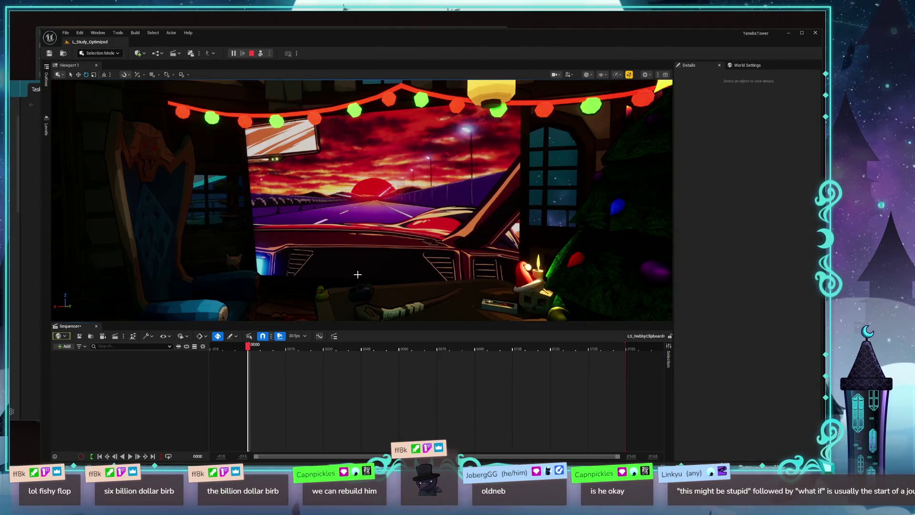
Step: Stop the play session, close the Message Log, return to the editor viewport and bring up Sequencer's add-track list
click(252, 53)
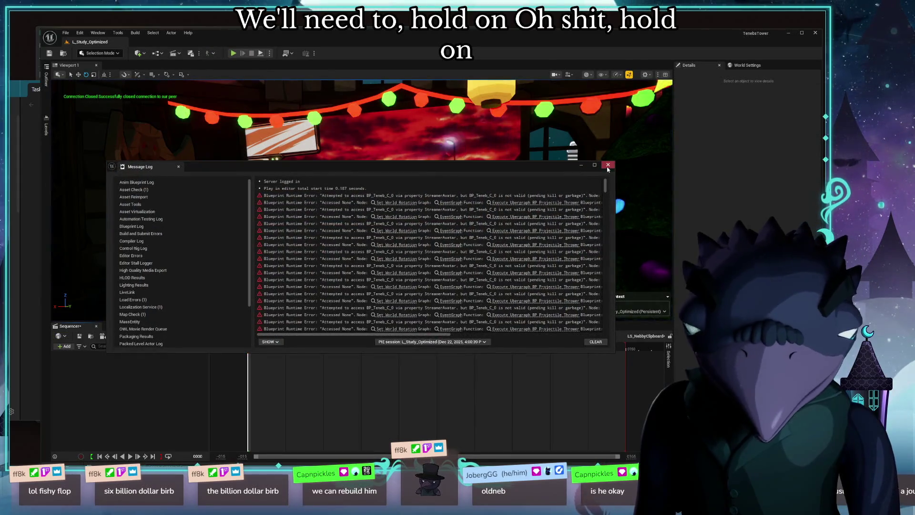
click(608, 167)
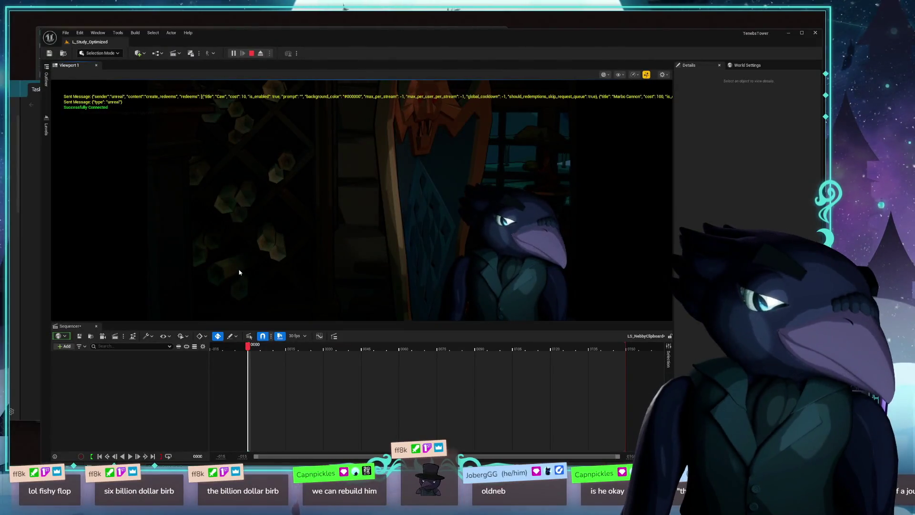
key(Escape)
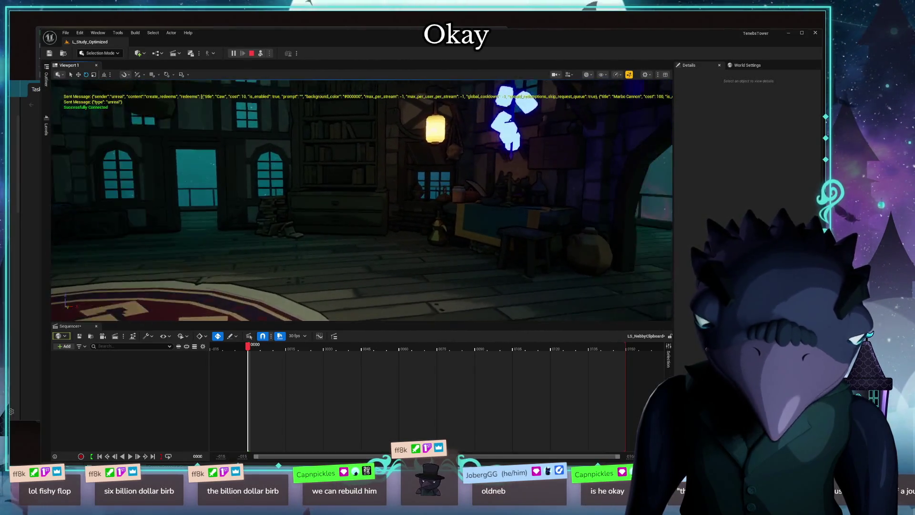
click(65, 346)
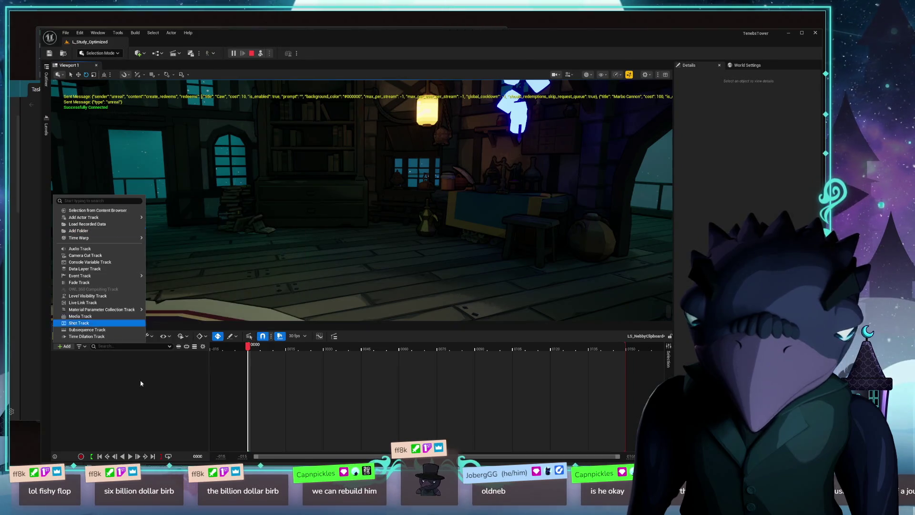
mouse_move(93, 238)
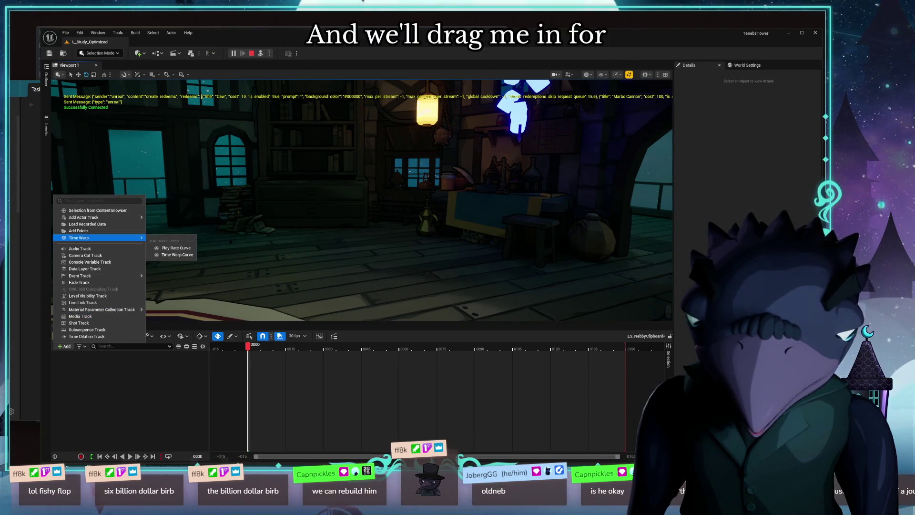
Step: Pick SKM_Teneb from Teneb's Meshes folder and add it to the sequence as a spawned skeletal mesh track
key(ctrl+space)
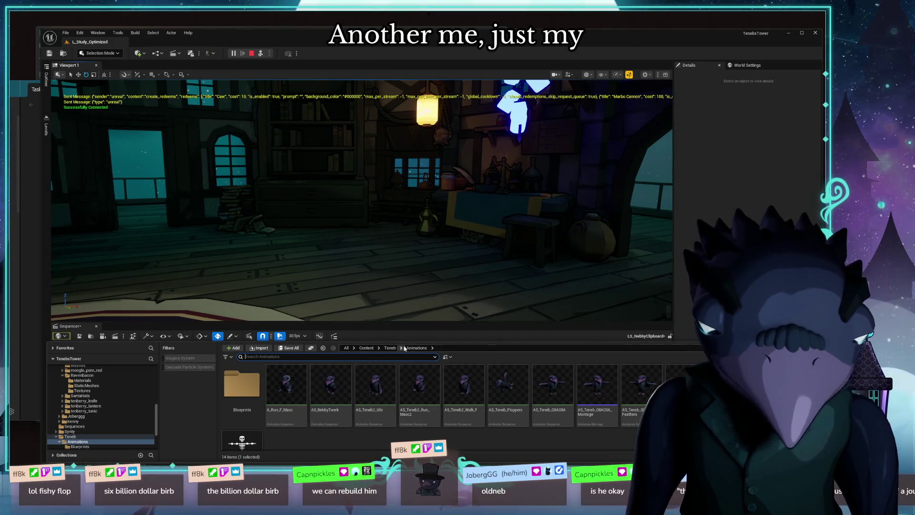
key(alt+Left)
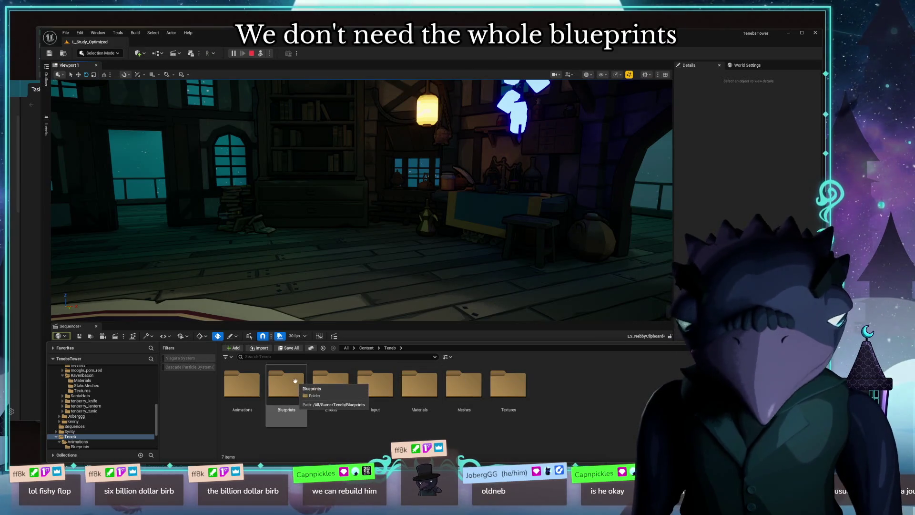
double_click(464, 386)
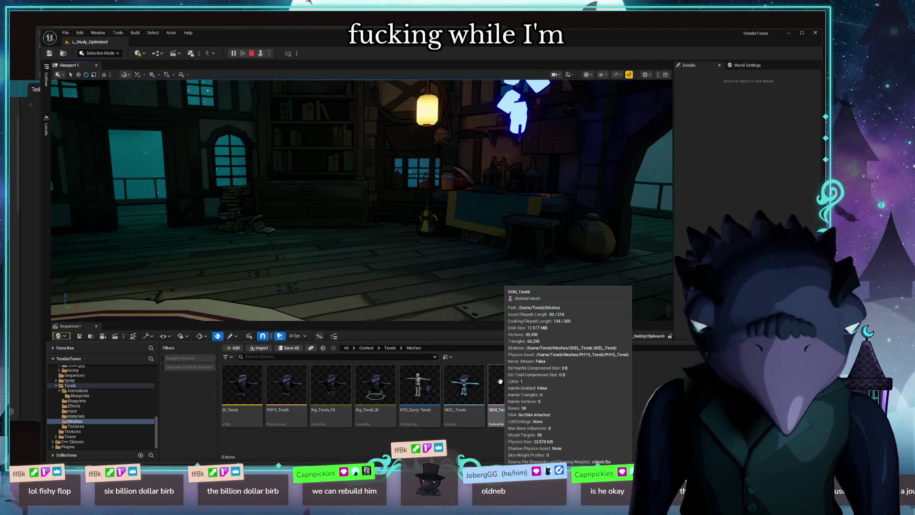
click(501, 381)
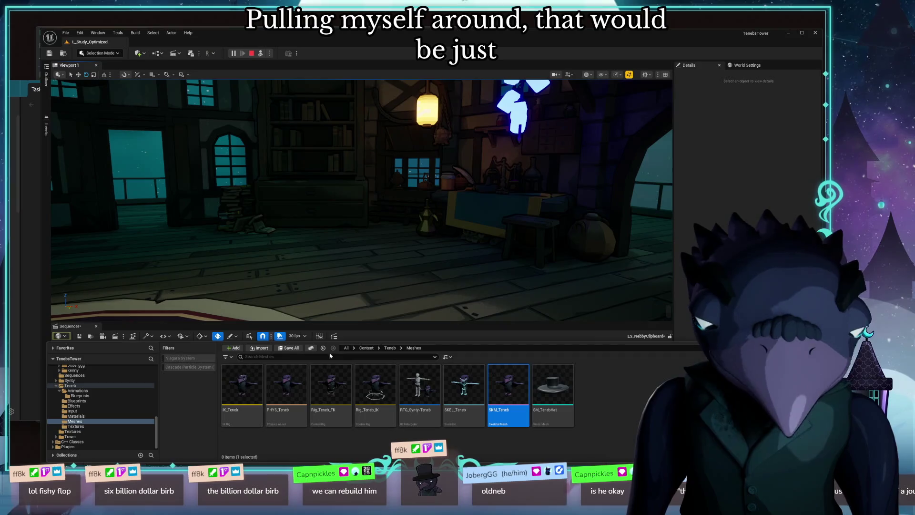
click(422, 335)
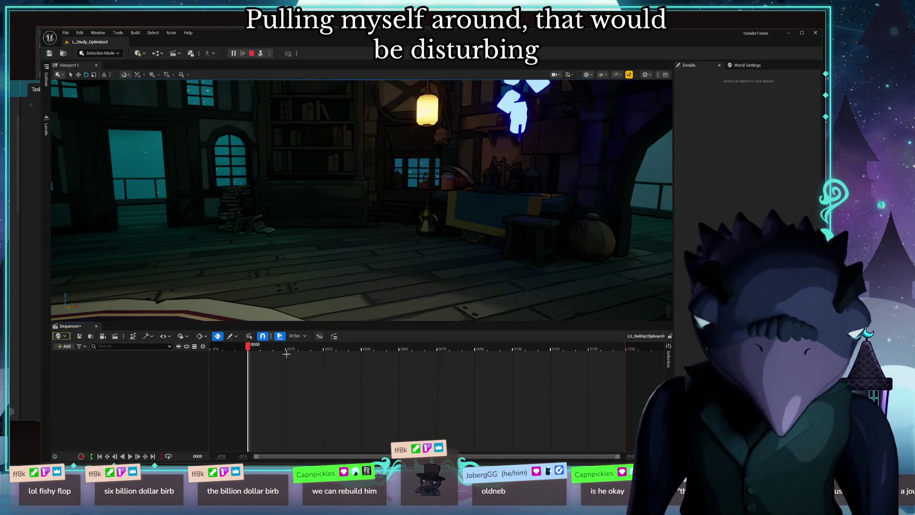
click(62, 348)
click(98, 211)
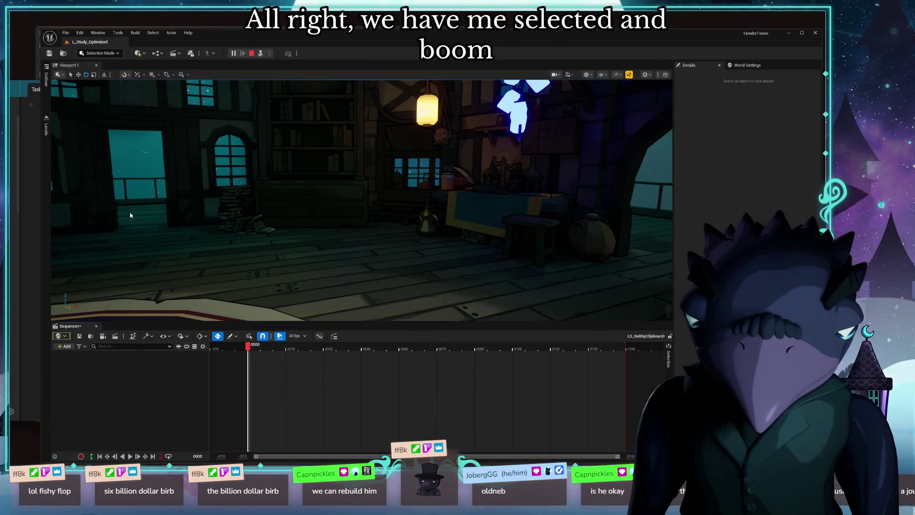
scroll(357, 215, up, 6)
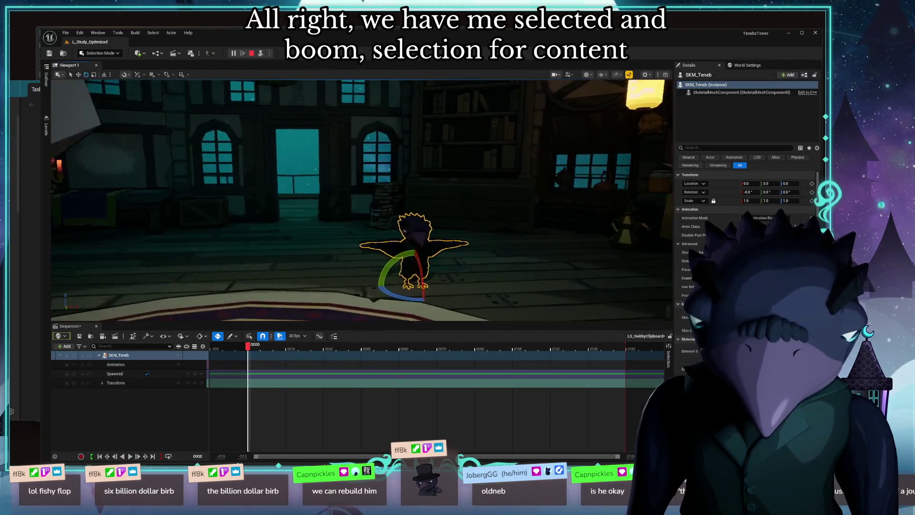
drag(401, 271, 315, 293)
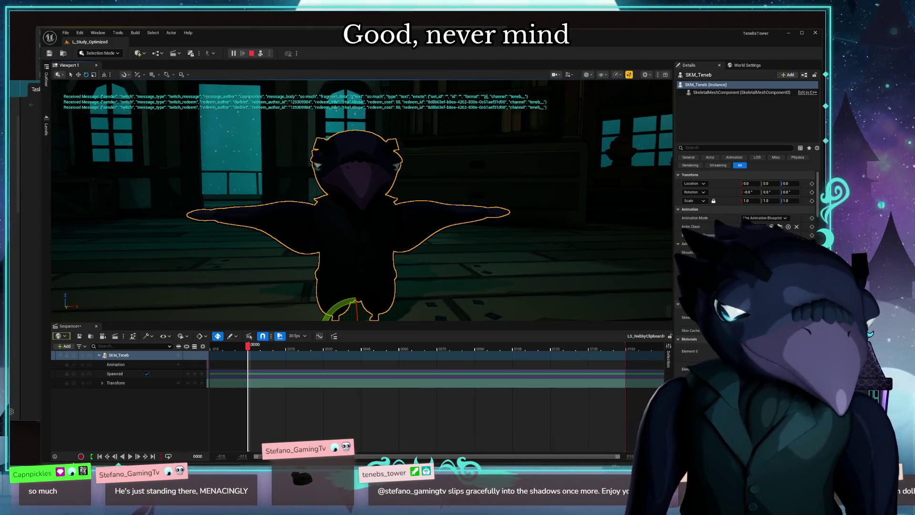
drag(494, 236, 358, 215)
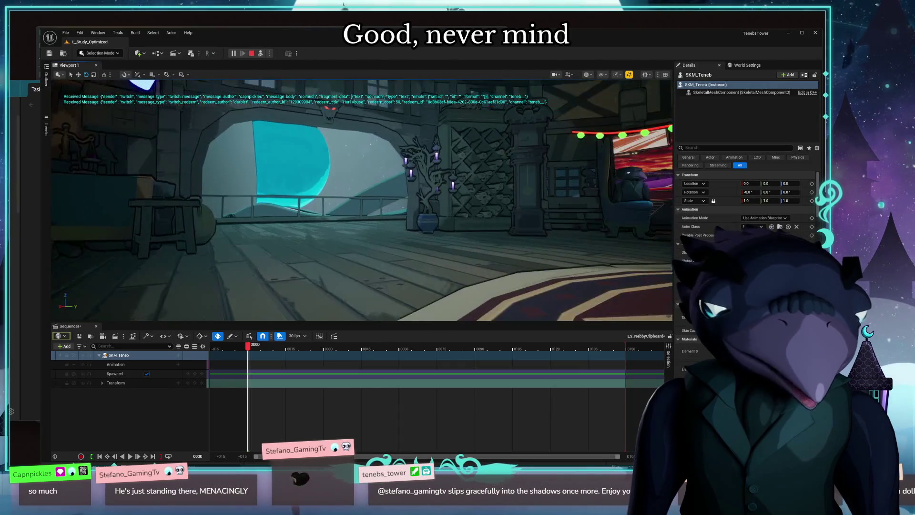
drag(428, 215, 322, 215)
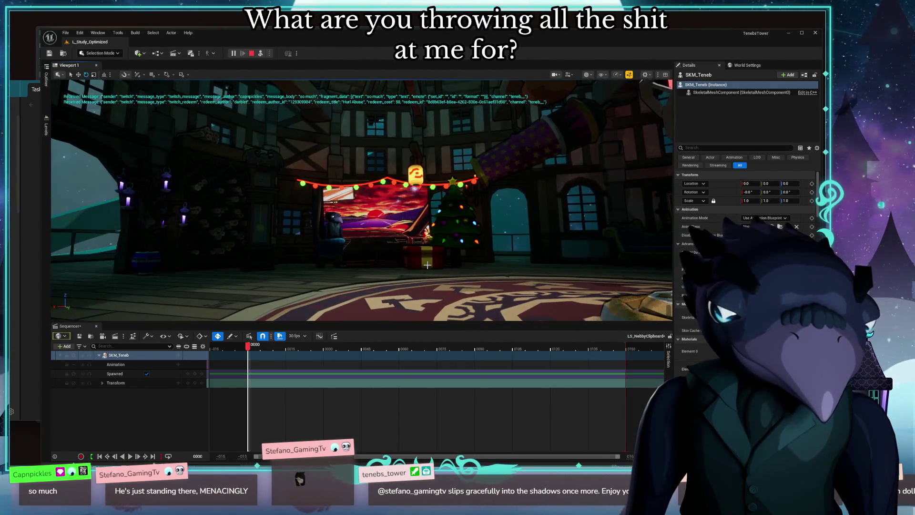
drag(429, 215, 358, 214)
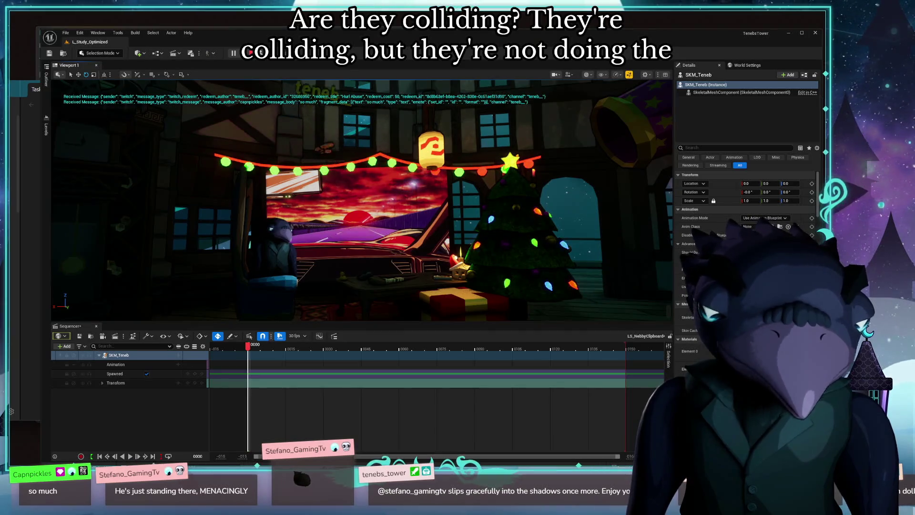
drag(358, 215, 215, 178)
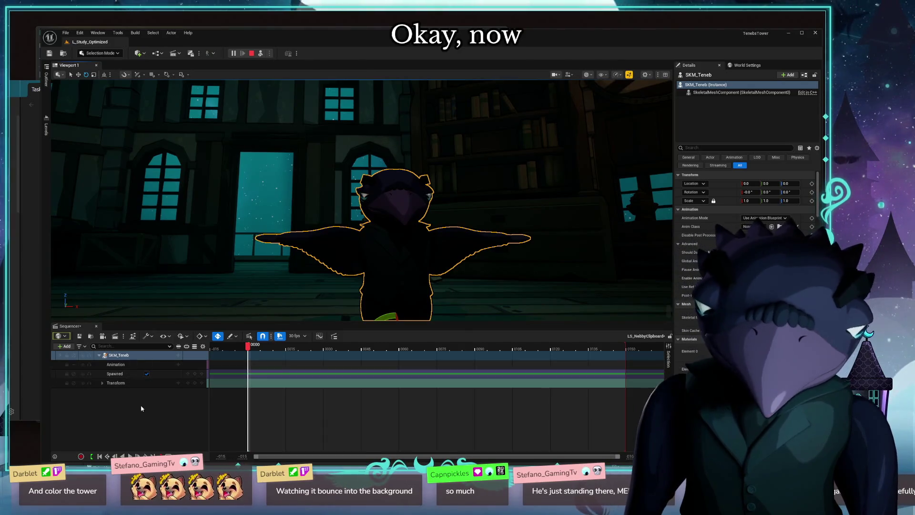
Step: Browse from Teneb's mesh to the darb_clipboard StaticMeshes folder, then return to the Sequencer timeline
click(126, 373)
click(118, 355)
key(ctrl+b)
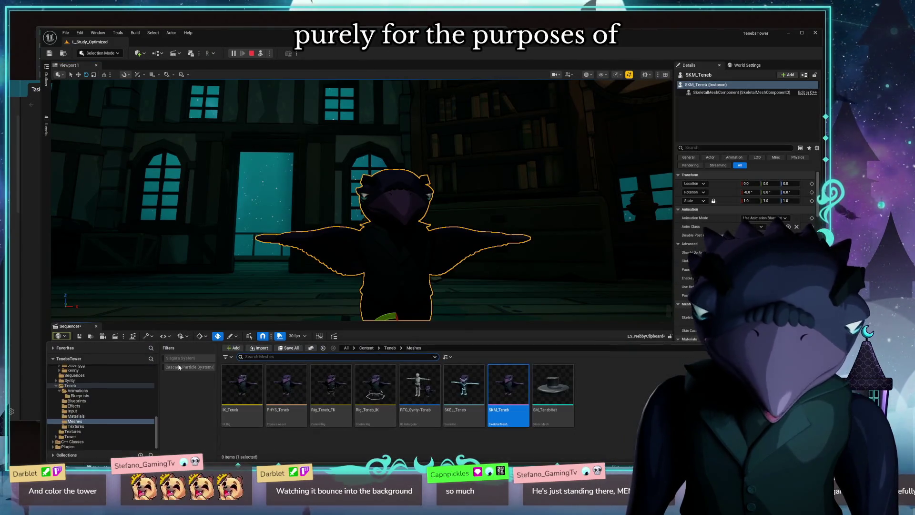
scroll(80, 375, up, 5)
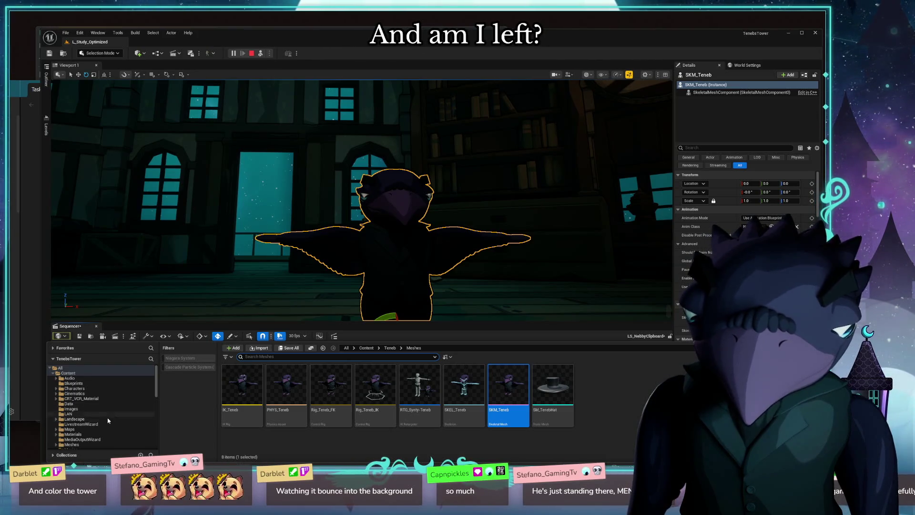
scroll(107, 420, down, 4)
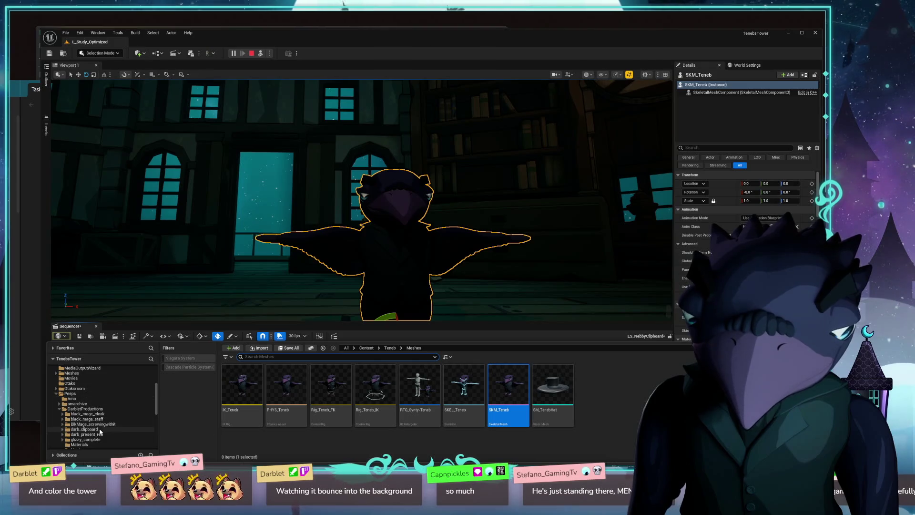
scroll(114, 430, down, 1)
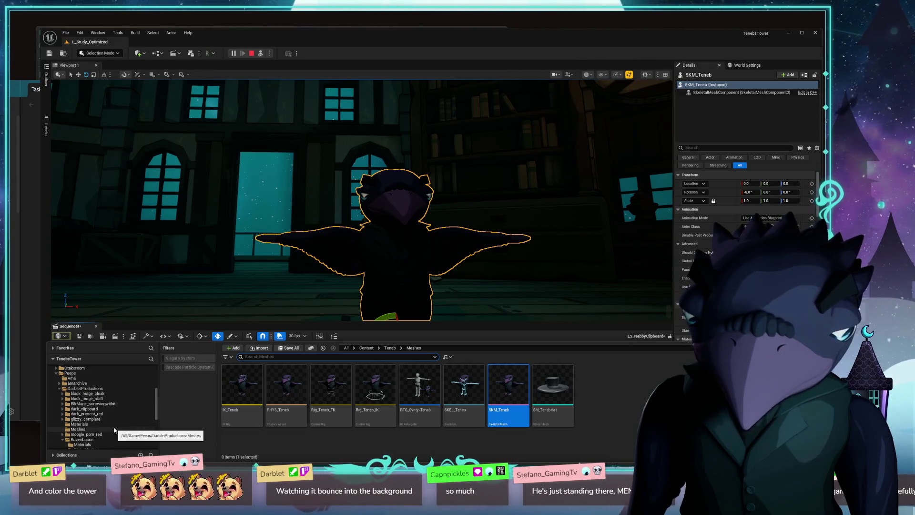
click(85, 409)
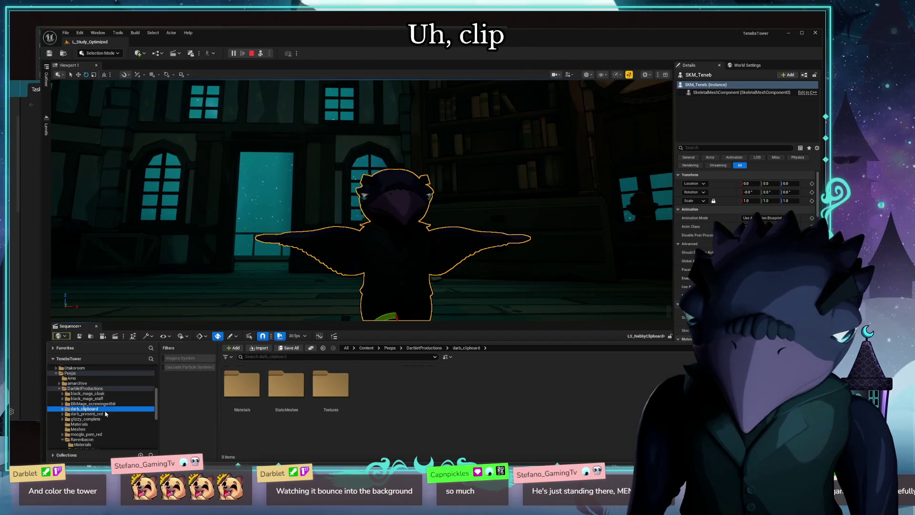
double_click(286, 386)
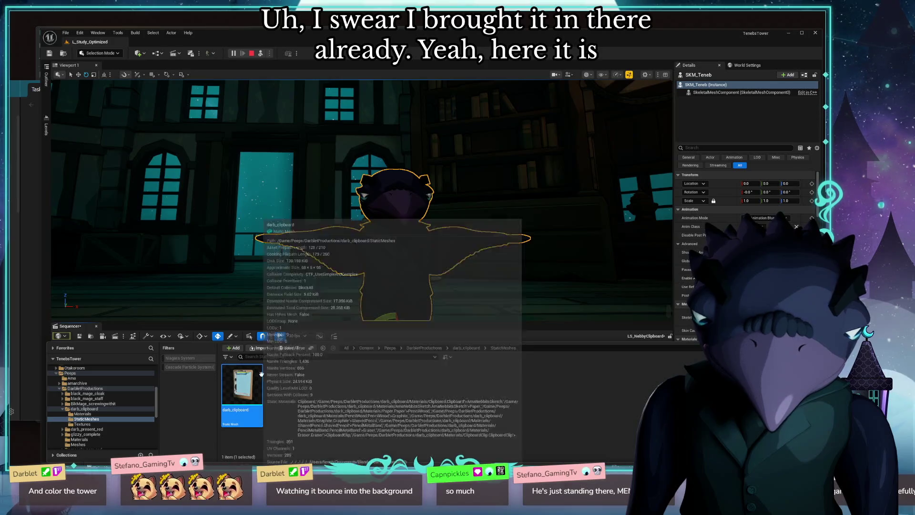
click(70, 325)
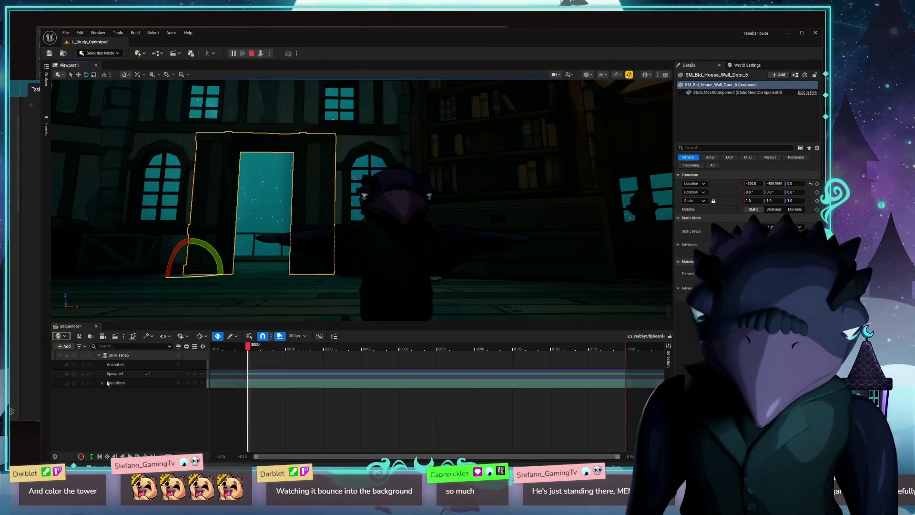
Step: Add the darb_clipboard level actor to the sequence and drag it up off the floor along Z
click(66, 346)
click(100, 210)
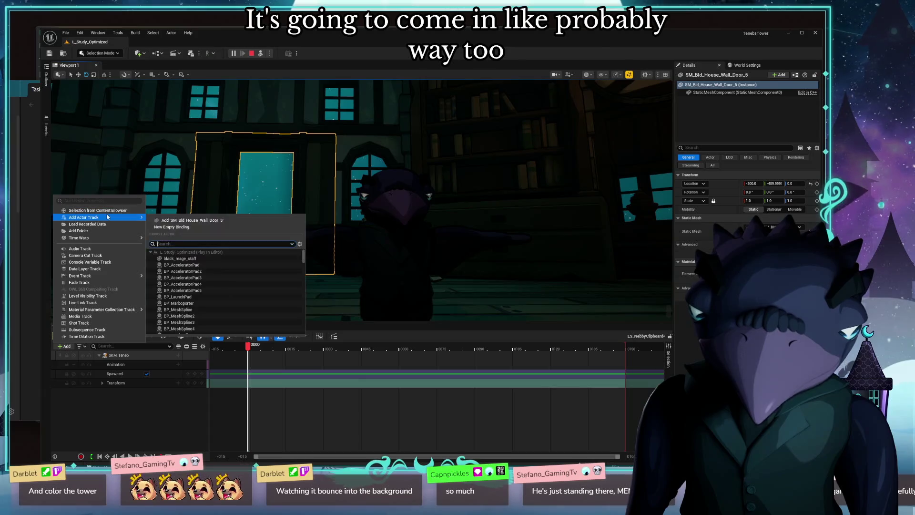
click(208, 236)
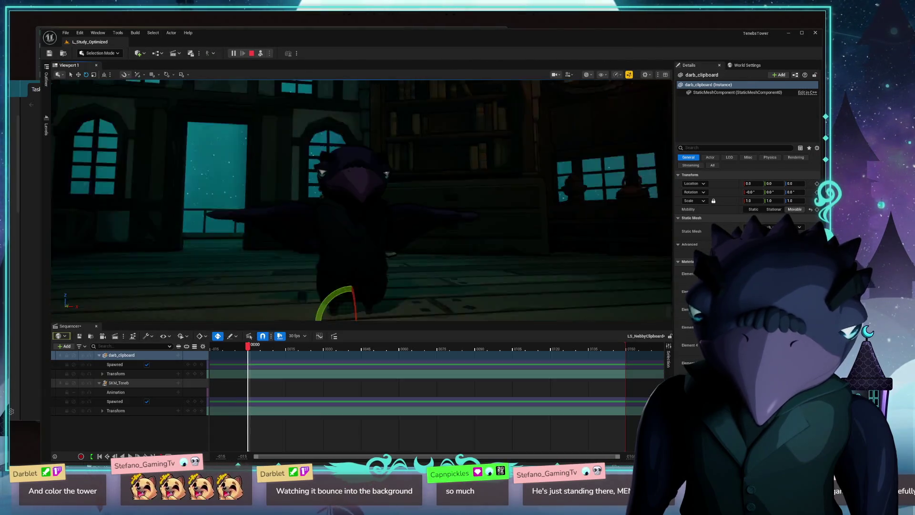
drag(116, 234, 235, 274)
drag(266, 216, 265, 107)
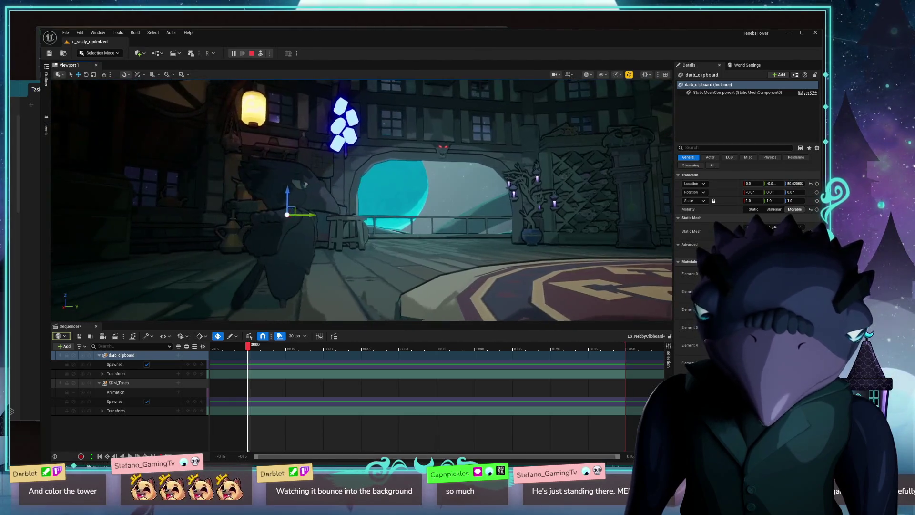
Step: Fly the camera around the room to check where the clipboard ended up
drag(357, 200, 429, 214)
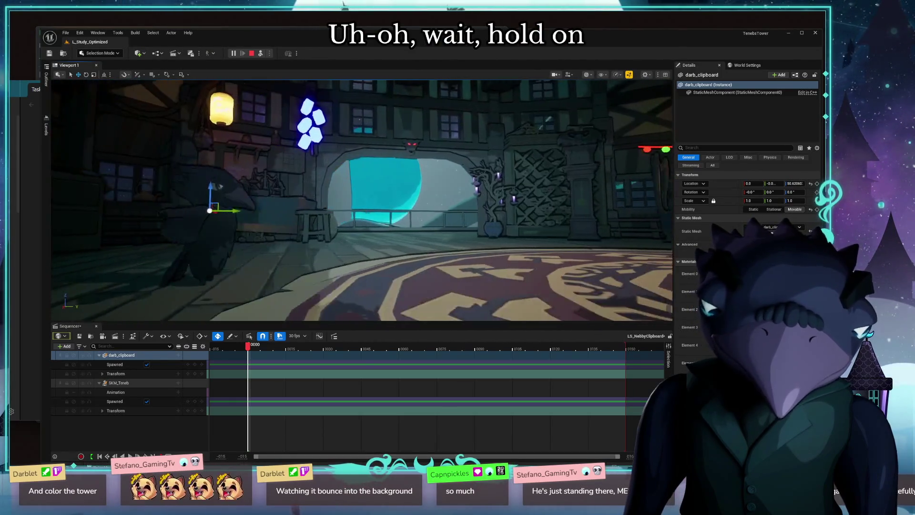
drag(358, 200, 429, 215)
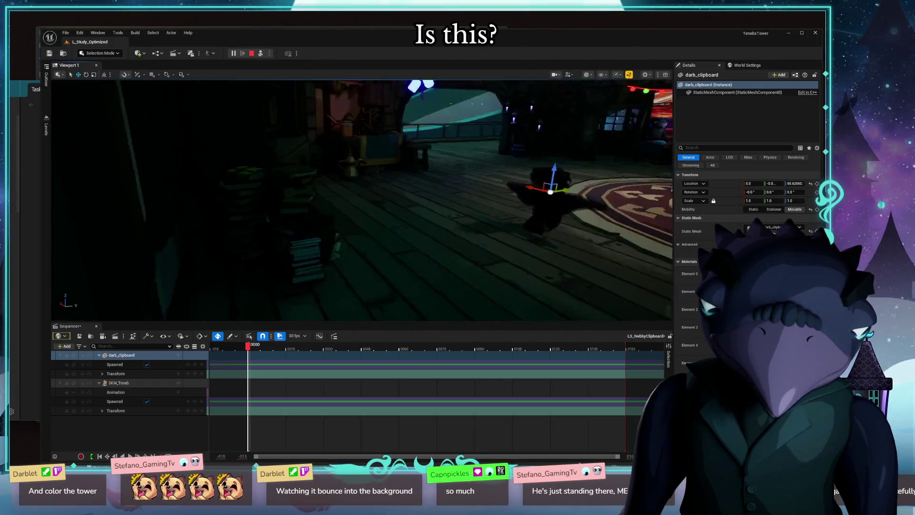
drag(357, 201, 428, 215)
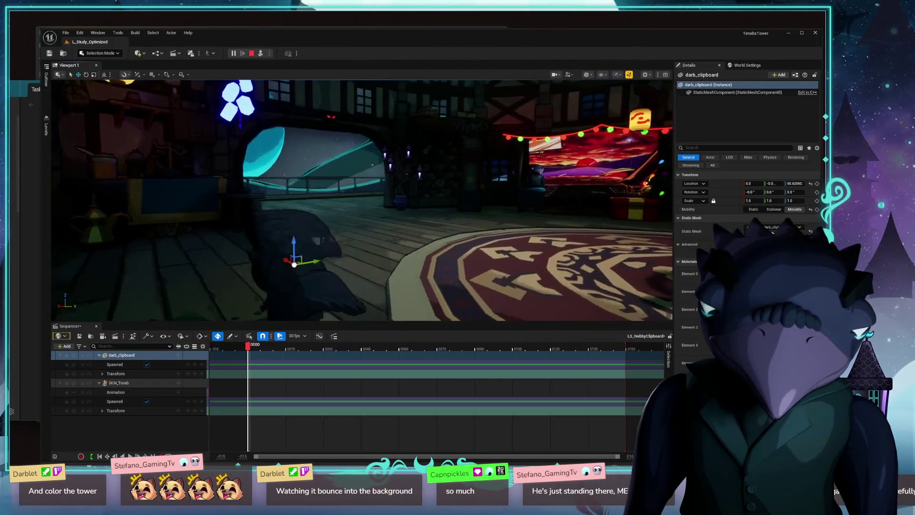
drag(357, 200, 429, 215)
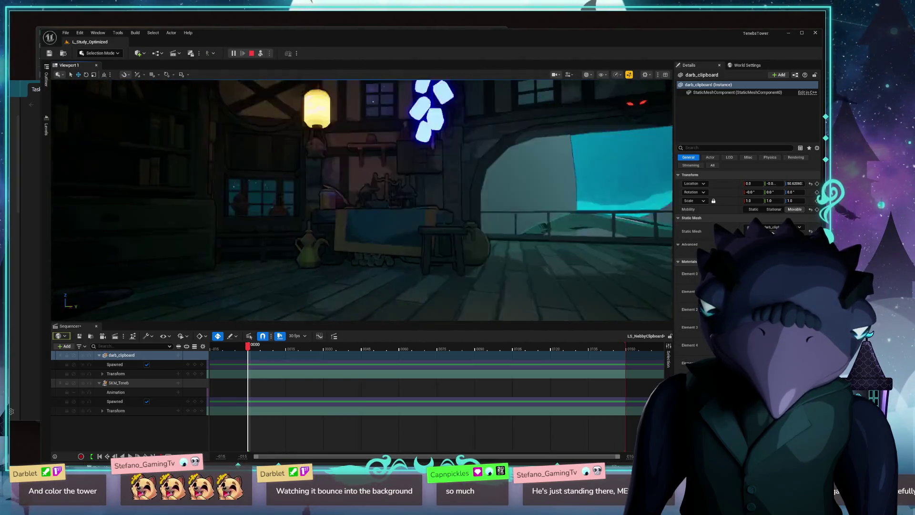
drag(286, 226, 273, 177)
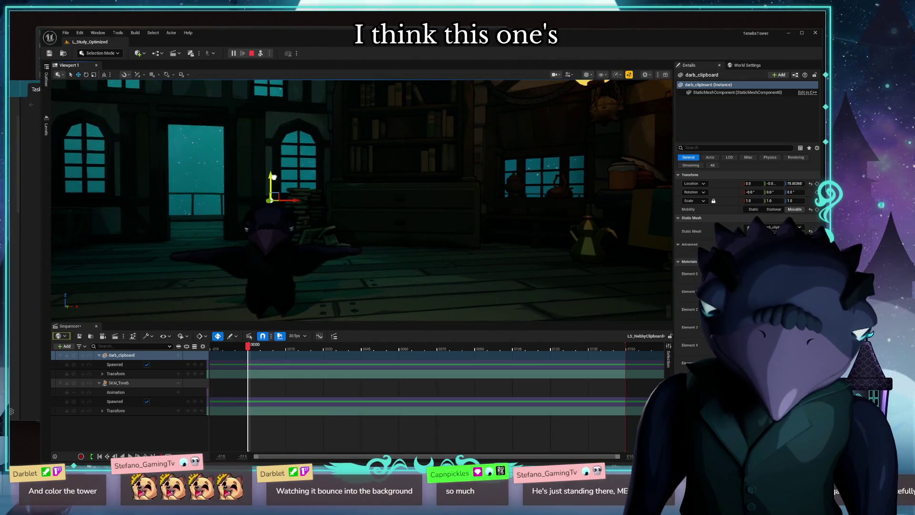
drag(307, 137, 429, 179)
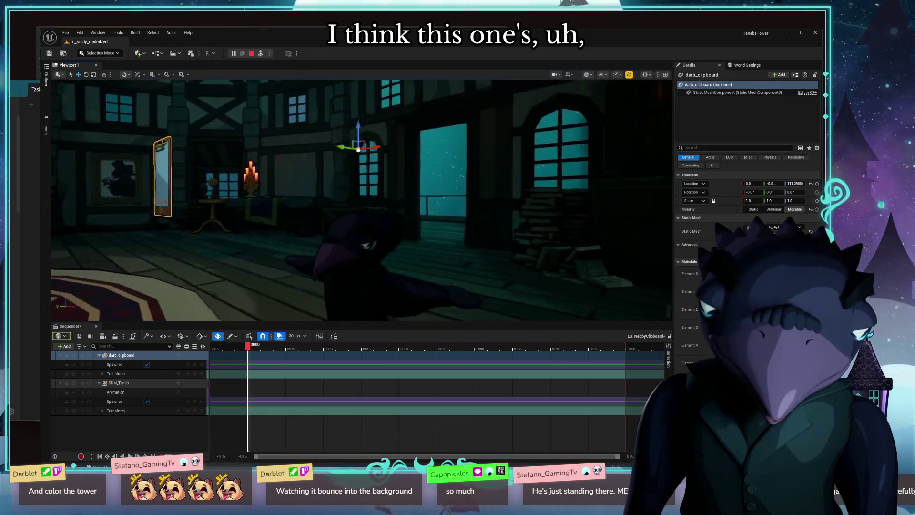
drag(308, 143, 337, 136)
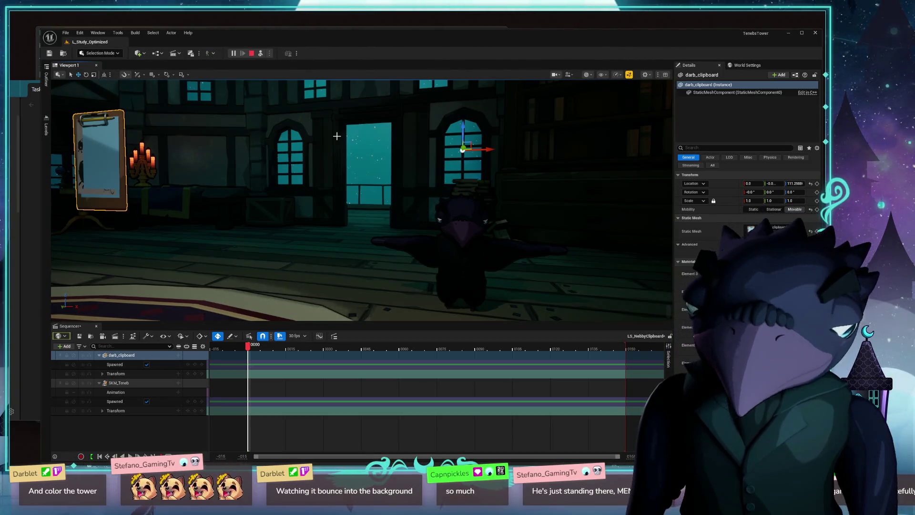
Step: Delete the clipboard prop from the level and its darb_clipboard track from the sequence
click(449, 273)
scroll(355, 267, down, 3)
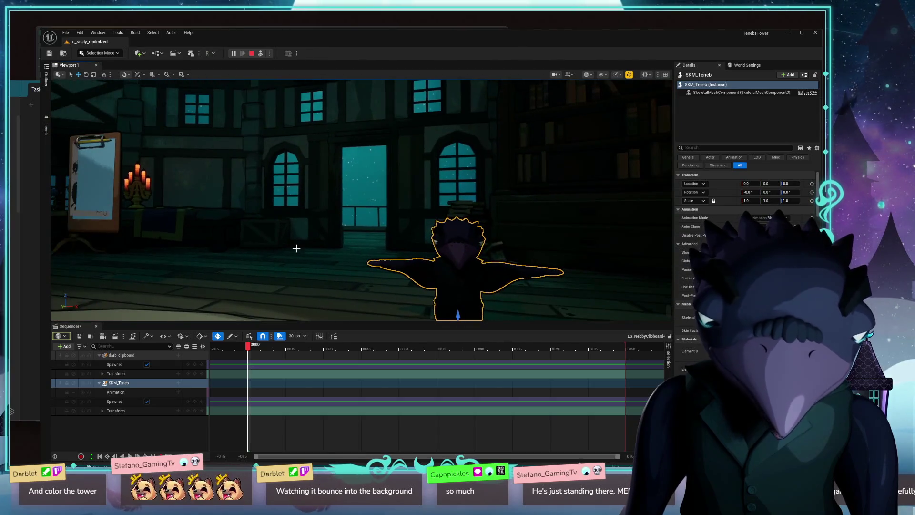
click(116, 206)
key(Delete)
scroll(356, 215, down, 3)
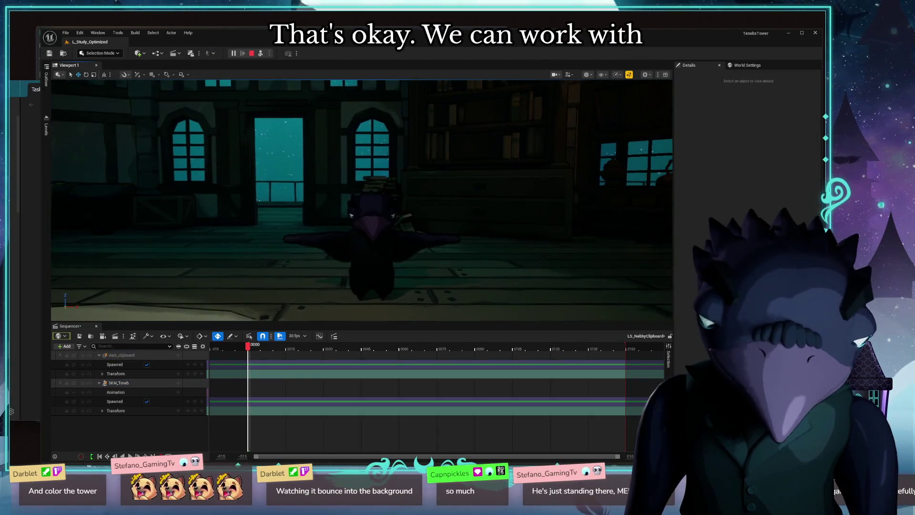
click(116, 355)
key(Delete)
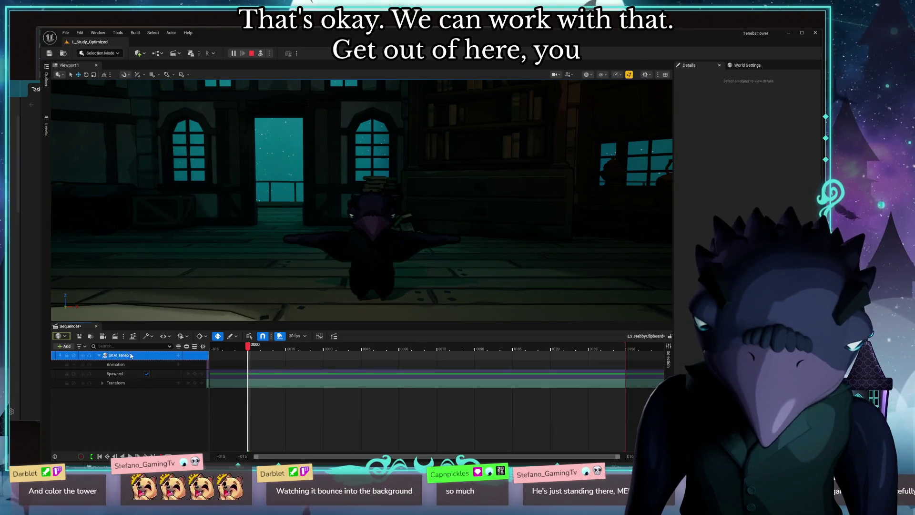
Step: Add the Rig_Teneb_FK control rig to the SKM_Teneb track and expand it to list controls such as pelvis_ctrl
click(119, 356)
click(177, 355)
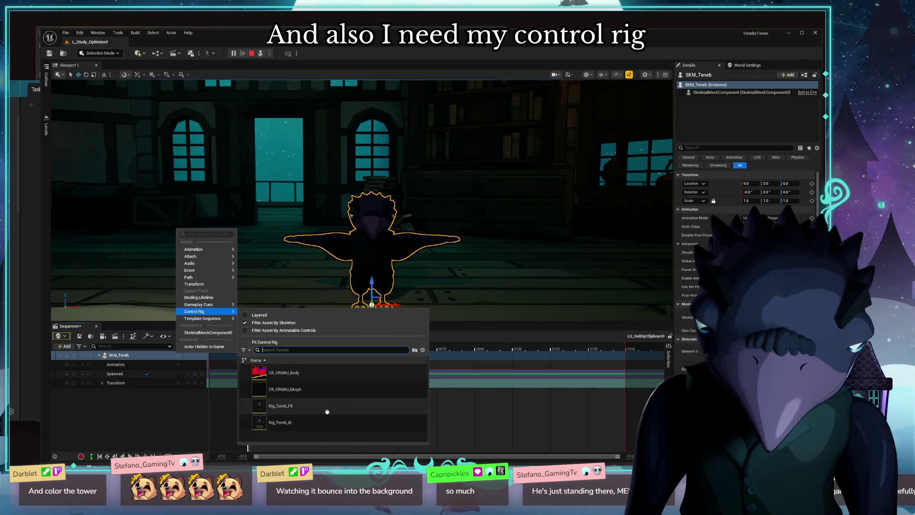
mouse_move(195, 311)
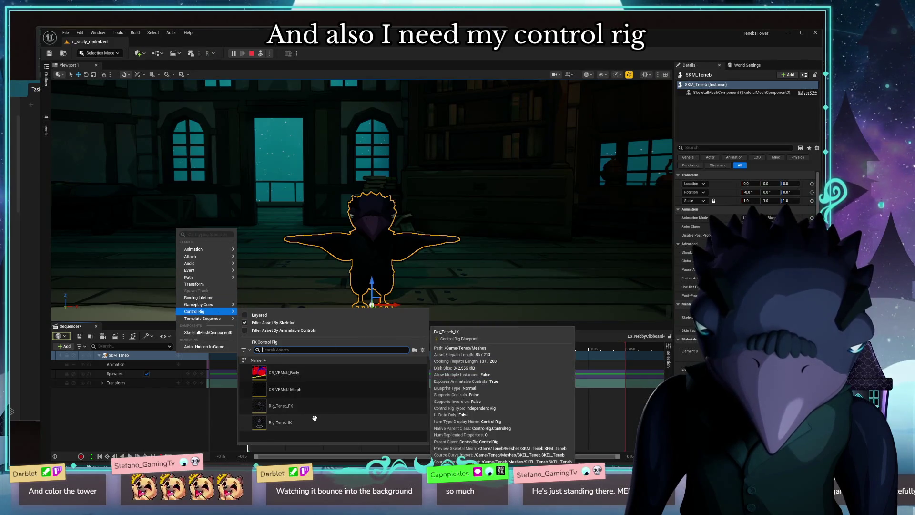
click(280, 422)
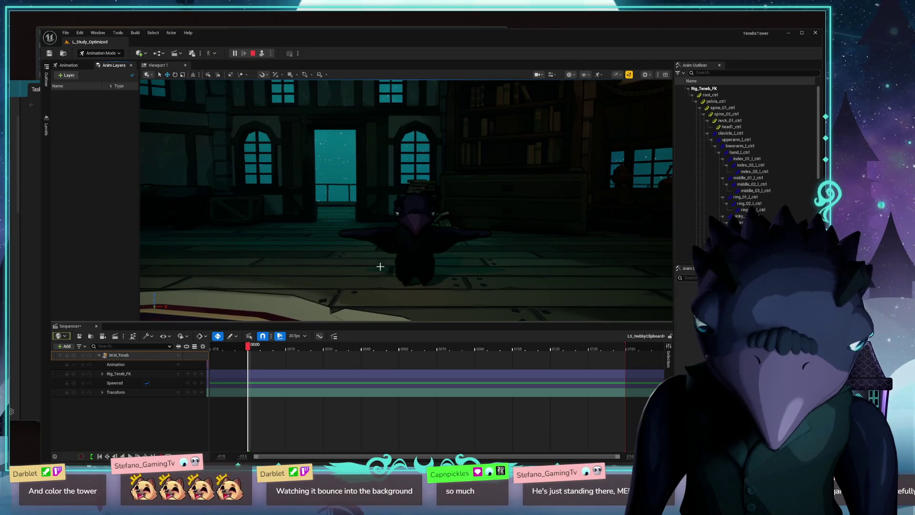
click(138, 375)
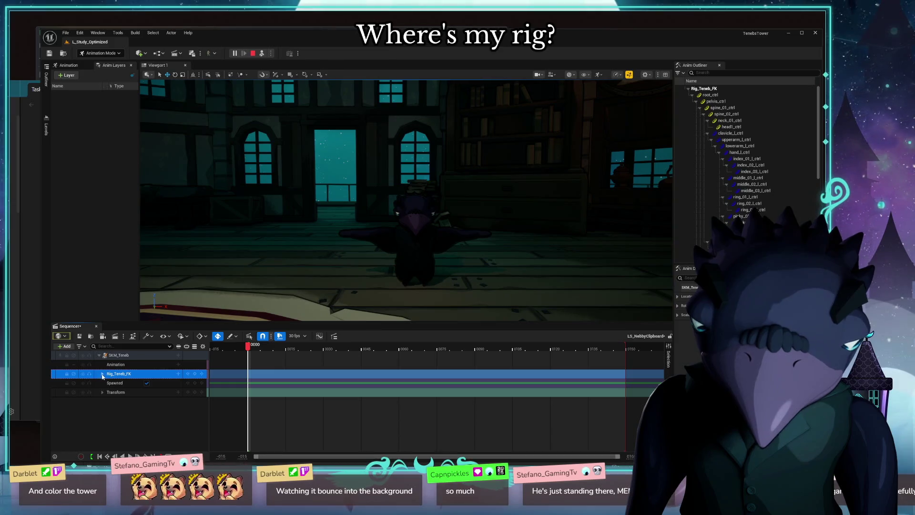
click(102, 374)
click(117, 391)
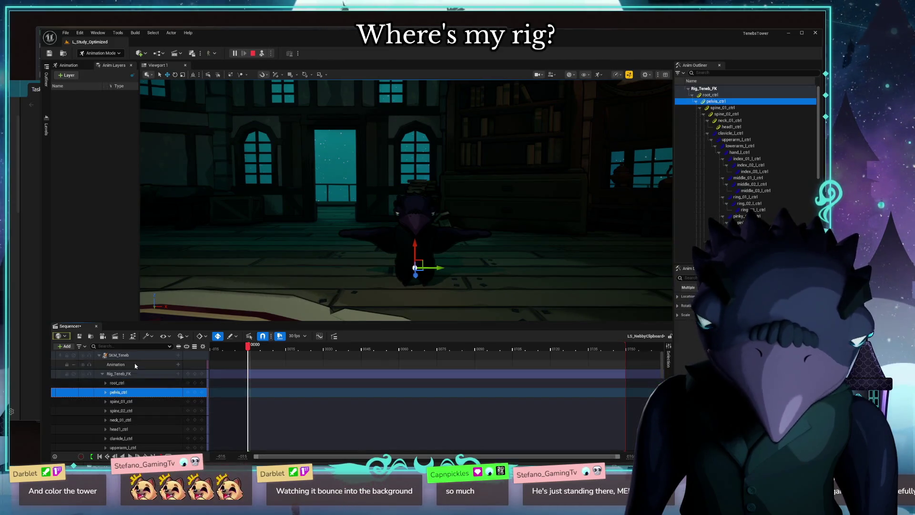
Step: Select spine_01_ctrl and the Rig_Teneb_FK track, then switch the left panel to the Animation tools
drag(401, 215, 429, 236)
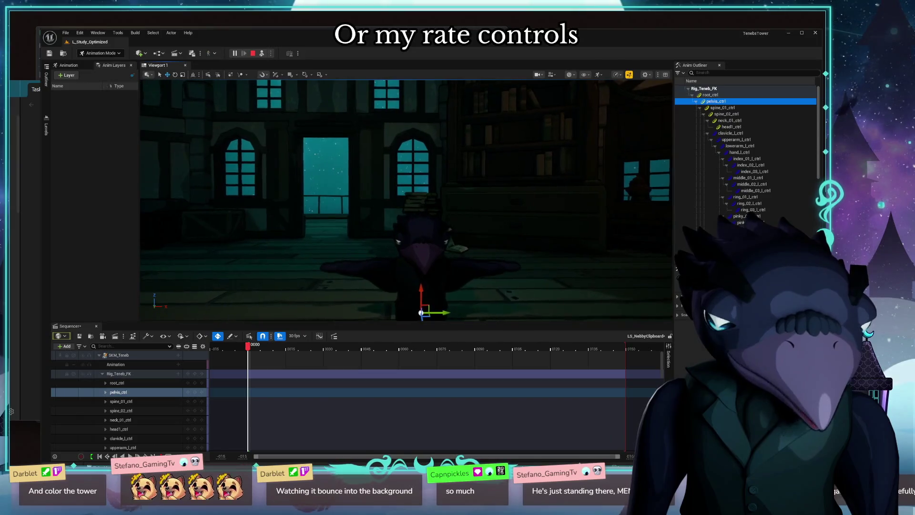
click(722, 108)
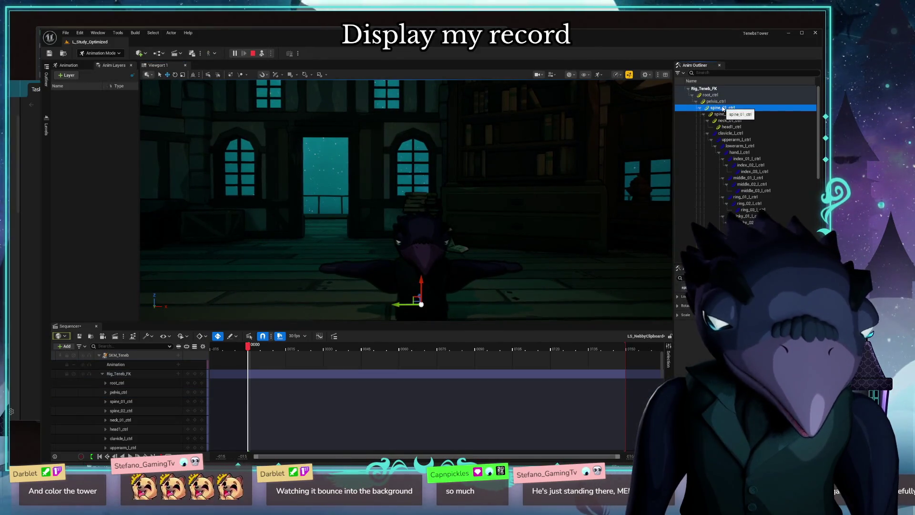
click(116, 364)
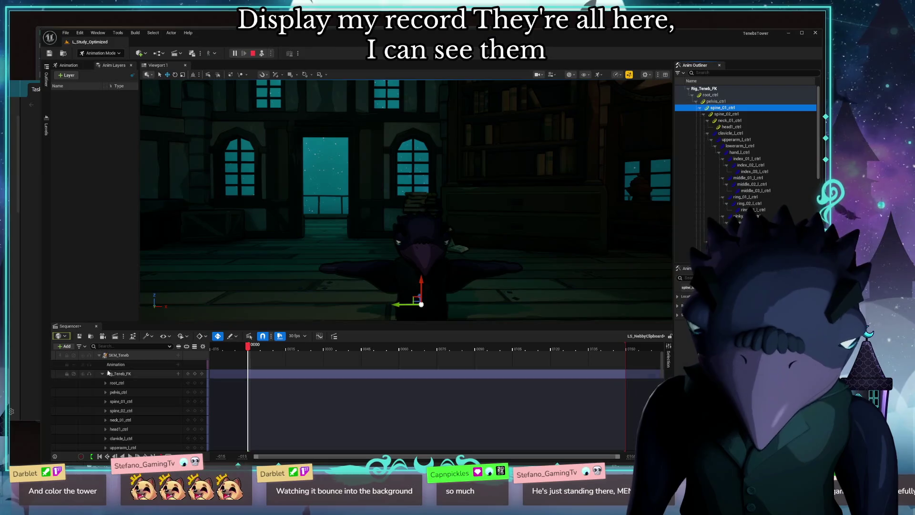
click(119, 374)
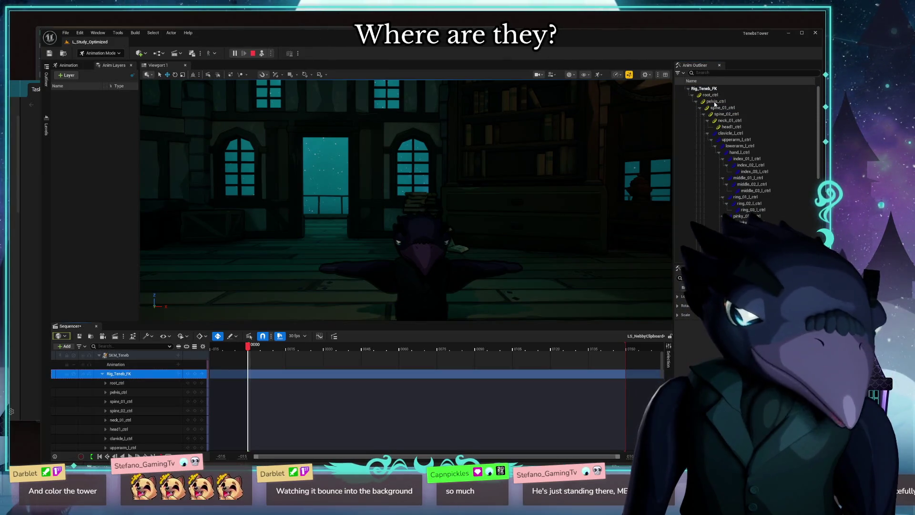
click(68, 65)
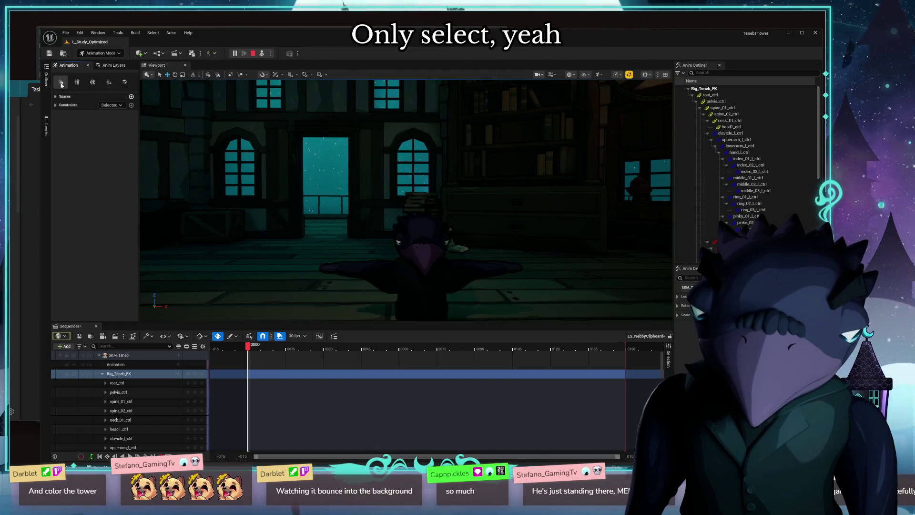
click(57, 97)
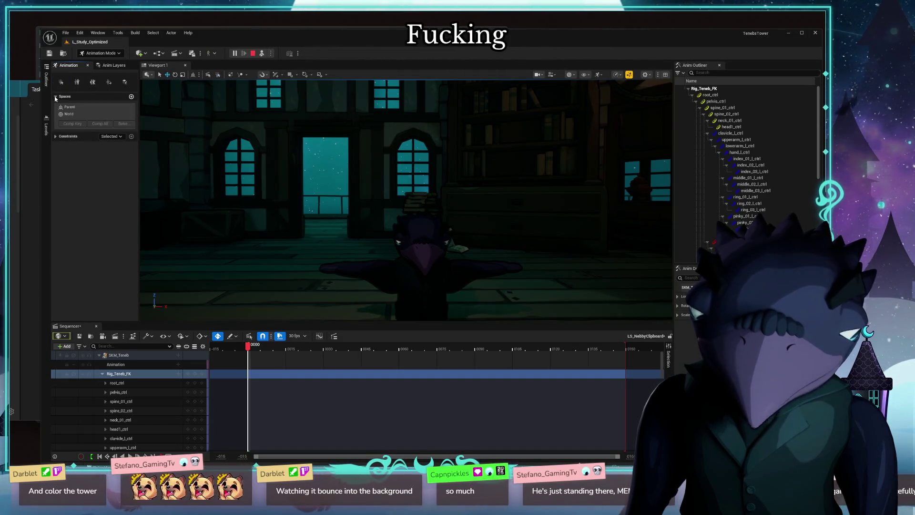
click(56, 97)
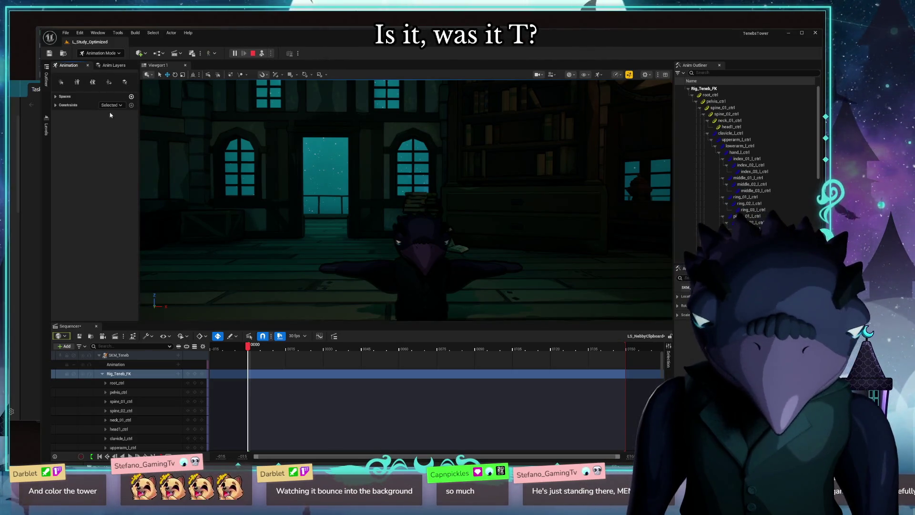
drag(401, 207, 369, 199)
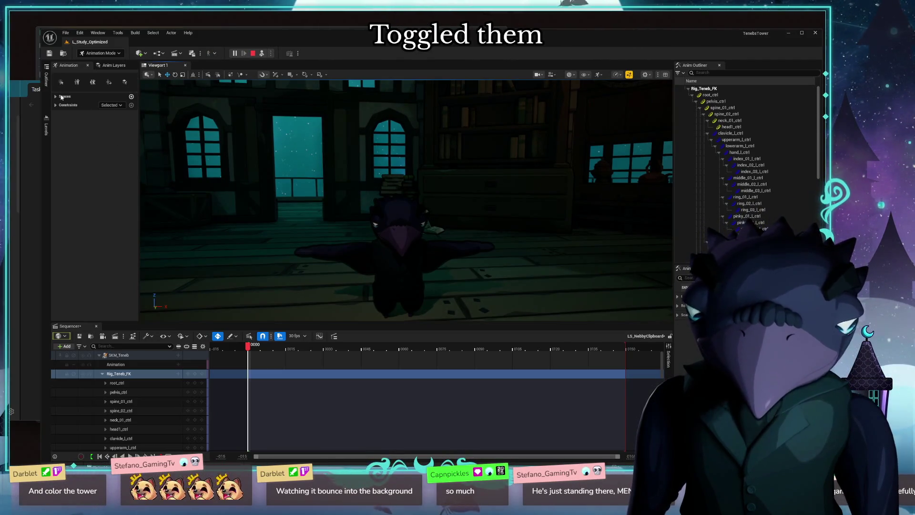
click(57, 96)
click(56, 97)
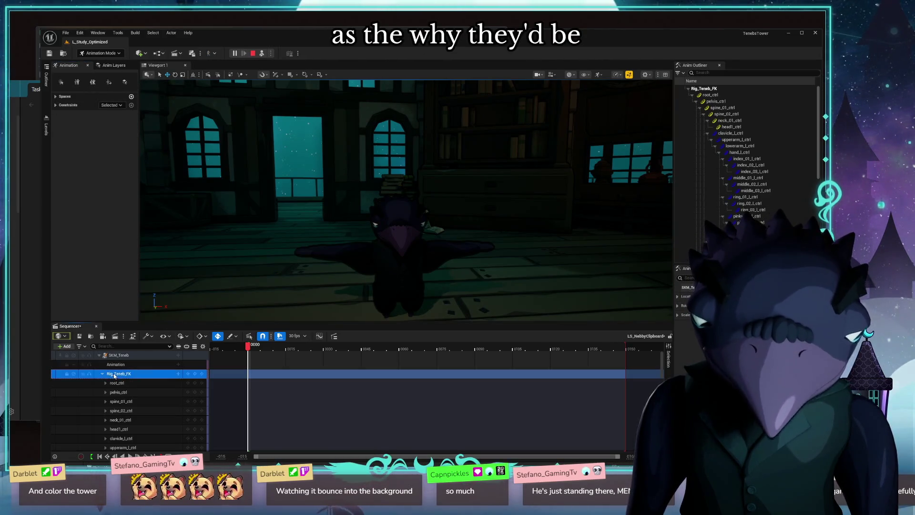
right_click(126, 374)
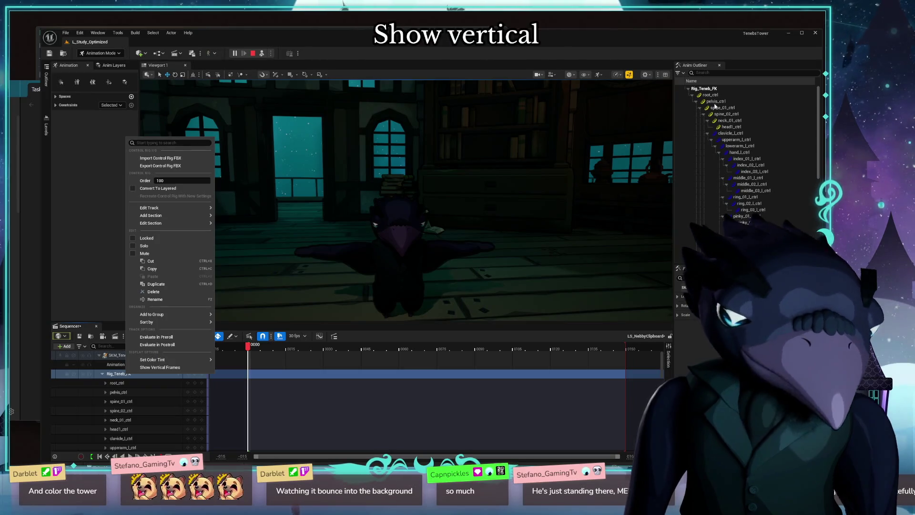
click(704, 90)
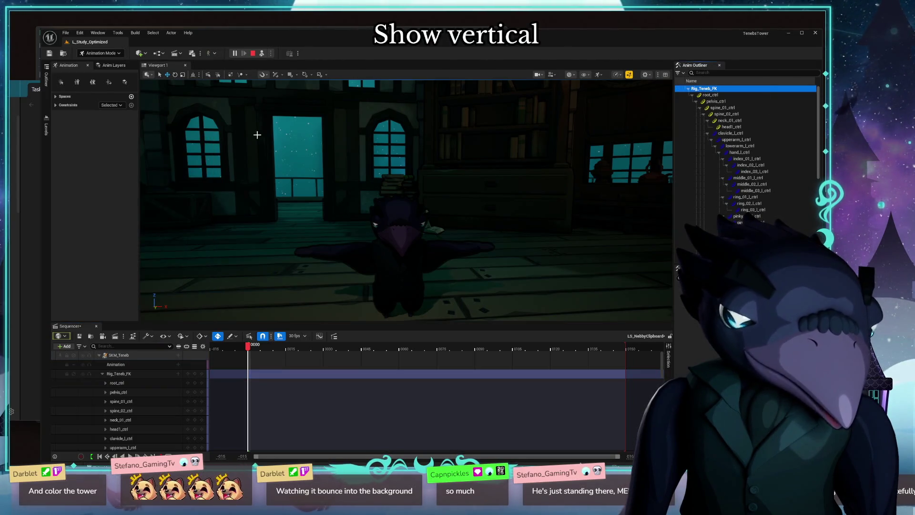
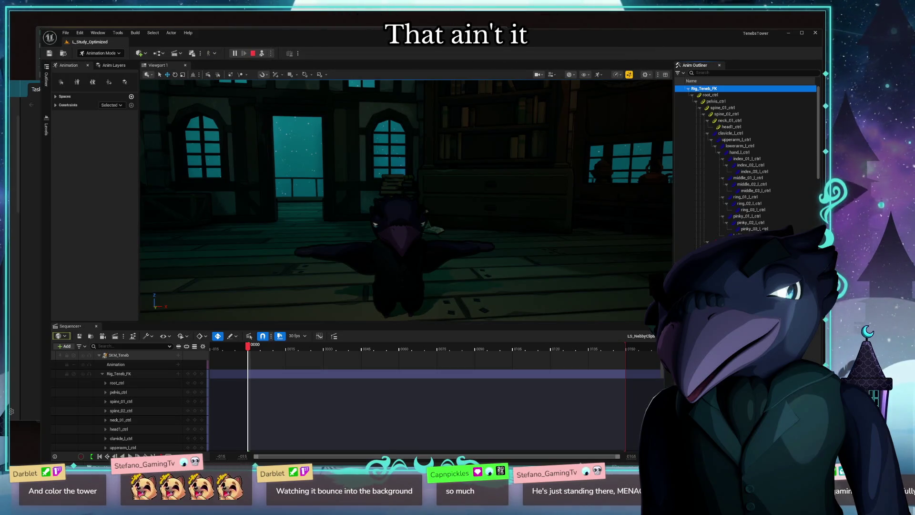
Step: Collapse the Rig_Teneb_FK track's control list in Sequencer and summon the Content Drawer
click(119, 374)
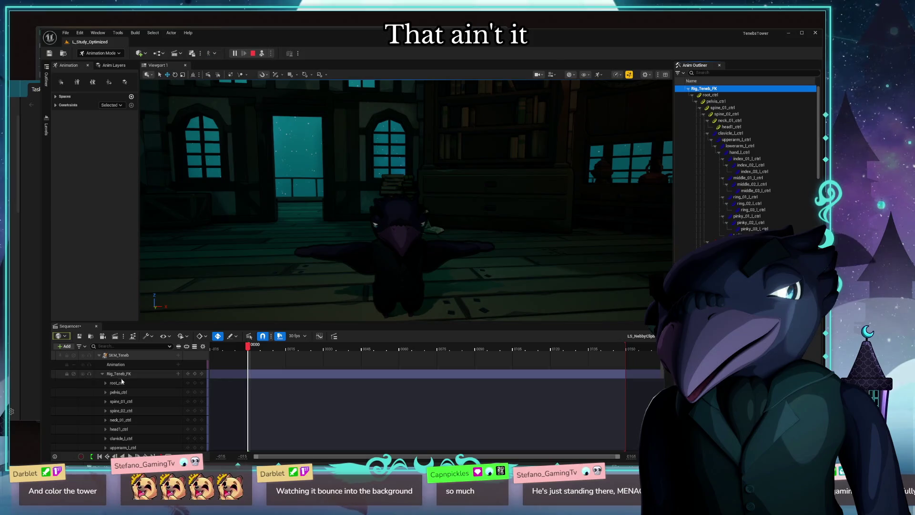
click(160, 375)
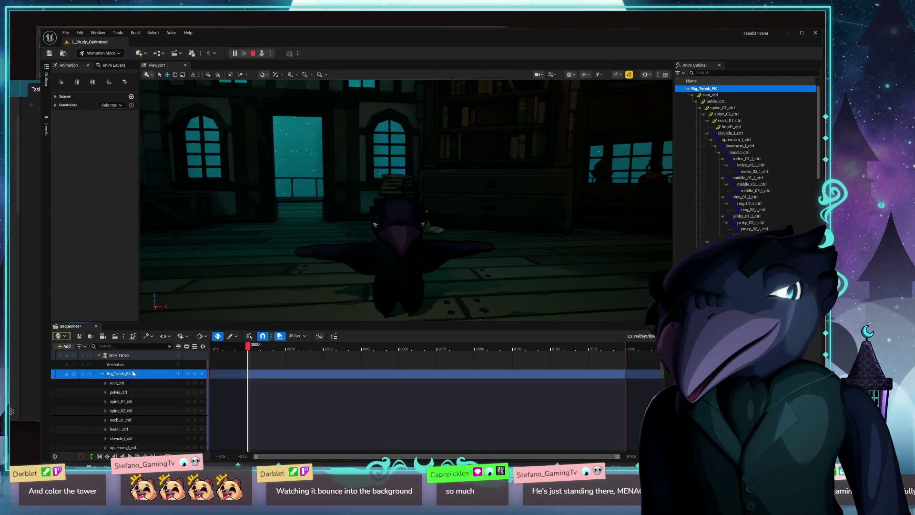
scroll(143, 401, down, 2)
scroll(150, 407, down, 3)
scroll(157, 417, down, 3)
scroll(163, 425, down, 2)
scroll(163, 426, up, 2)
scroll(142, 401, up, 3)
scroll(115, 379, up, 3)
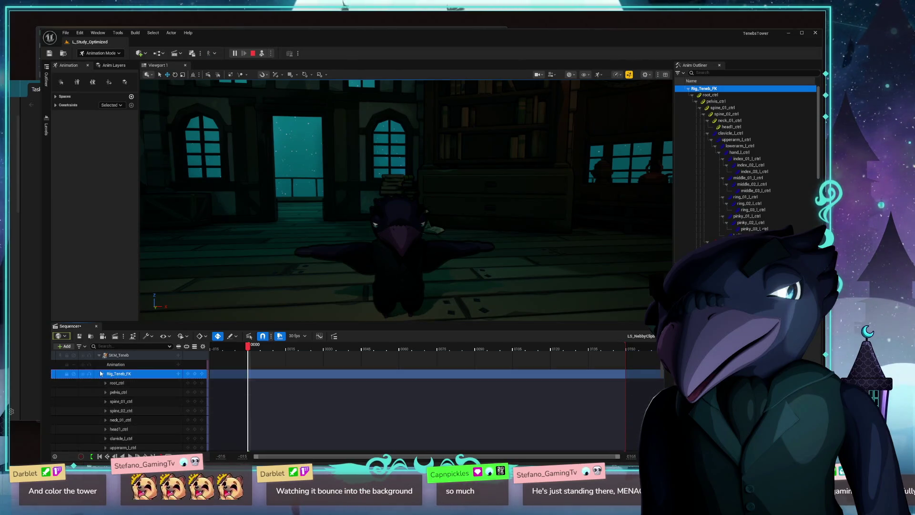
click(101, 373)
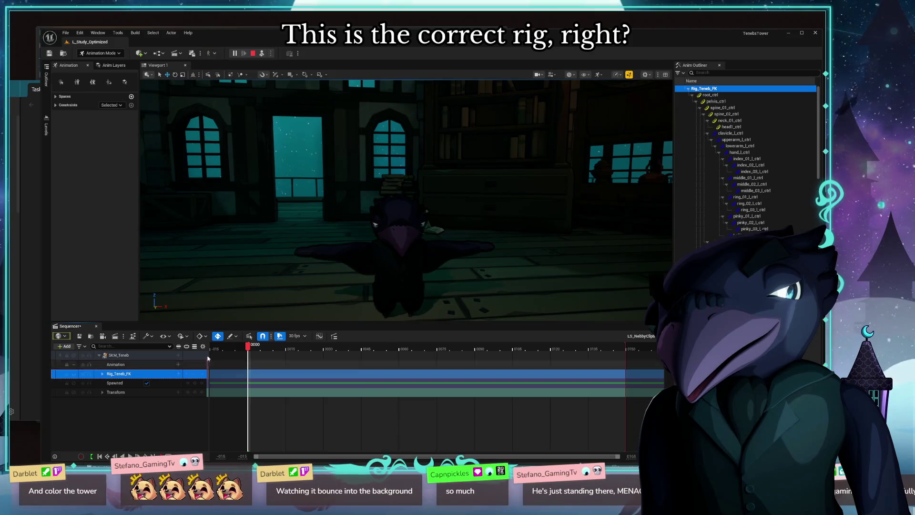
key(ctrl+space)
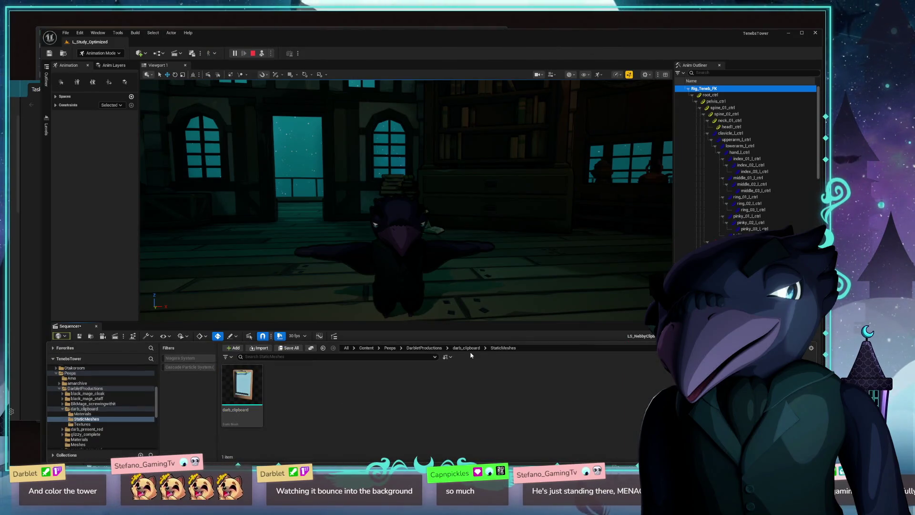
Step: Navigate the Content Browser up to DarbletProductions and down into Content > Teneb > Meshes
click(466, 347)
click(425, 347)
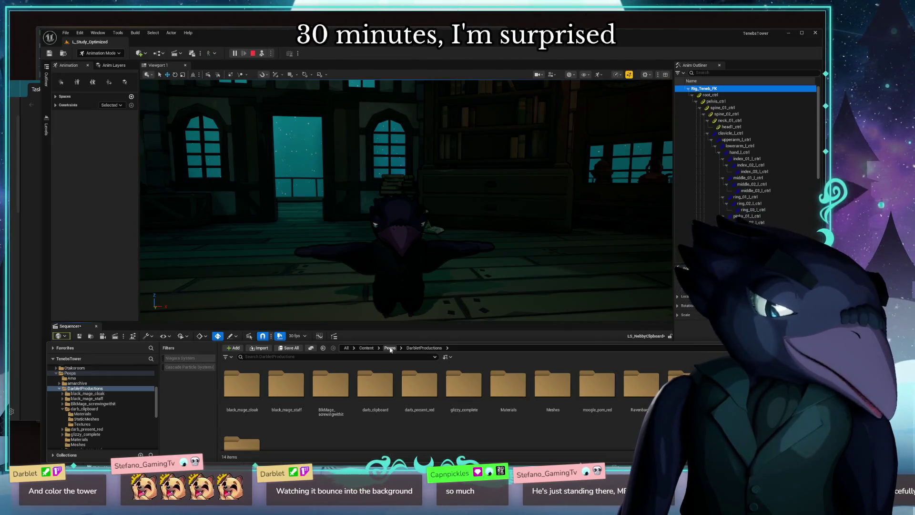
scroll(98, 425, down, 3)
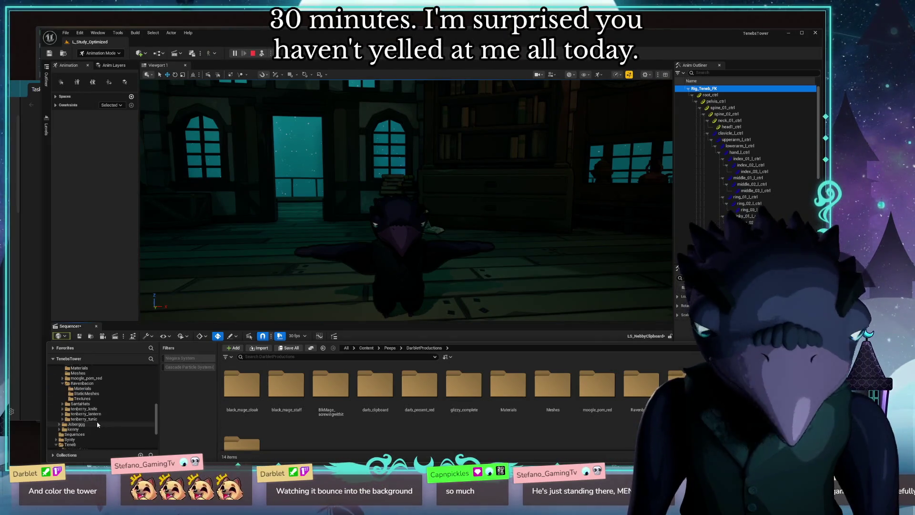
click(70, 444)
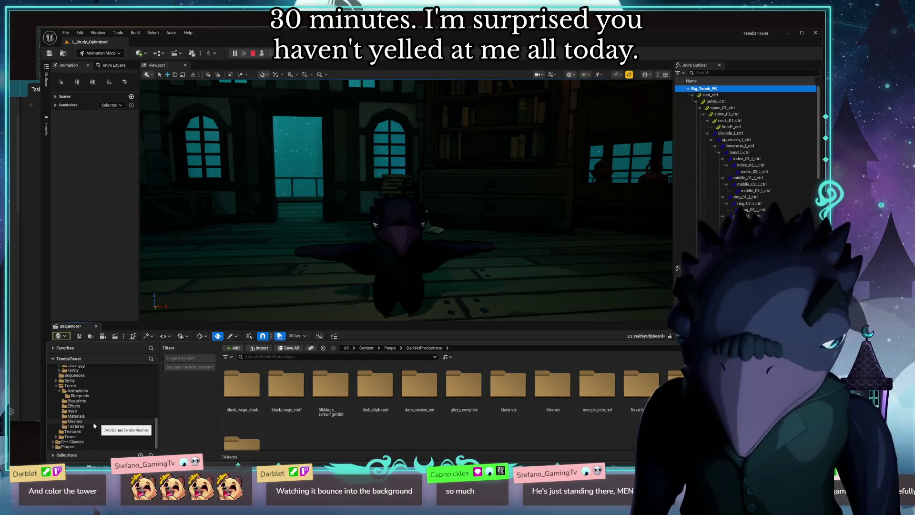
click(72, 386)
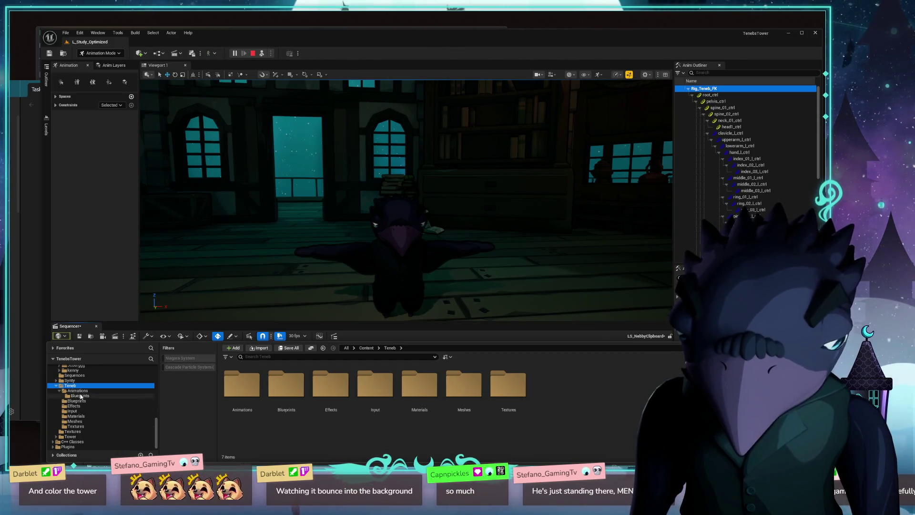
click(80, 396)
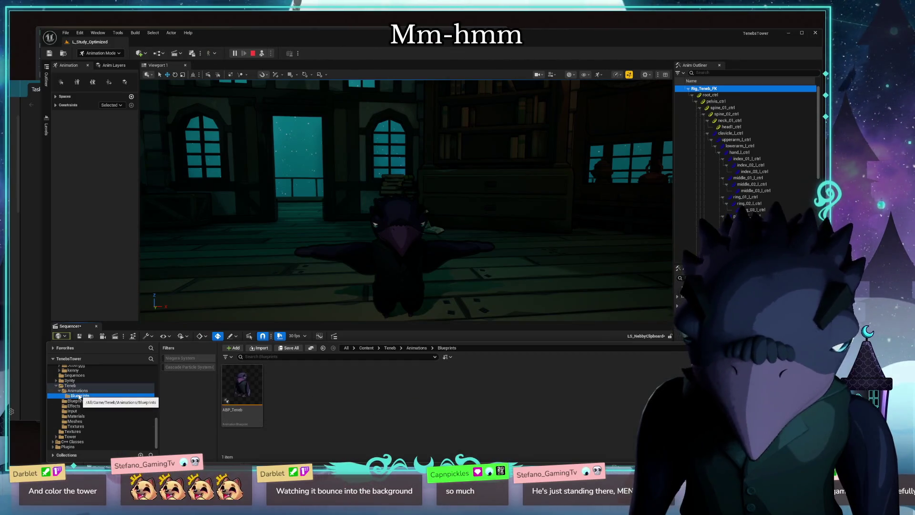
click(82, 421)
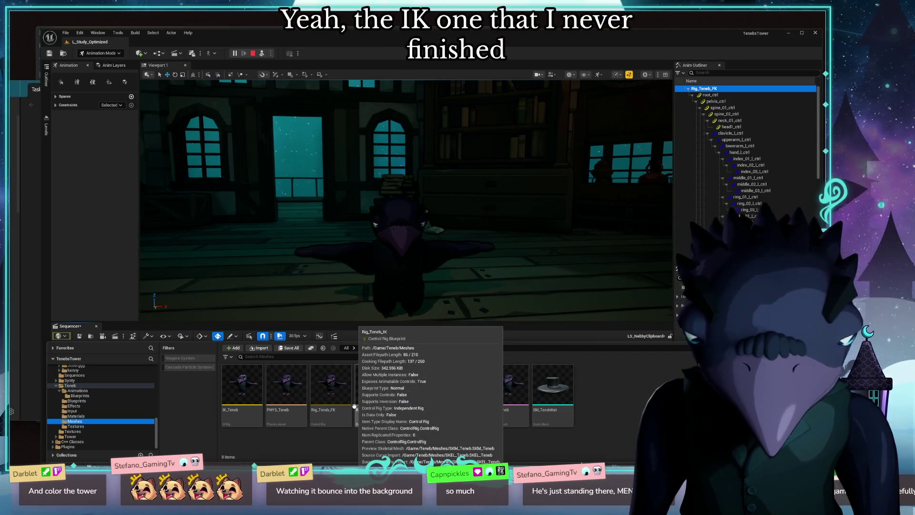
Step: Inspect the Rig_Teneb_FK control rig asset, close it, and reselect its track in the sequence
click(331, 390)
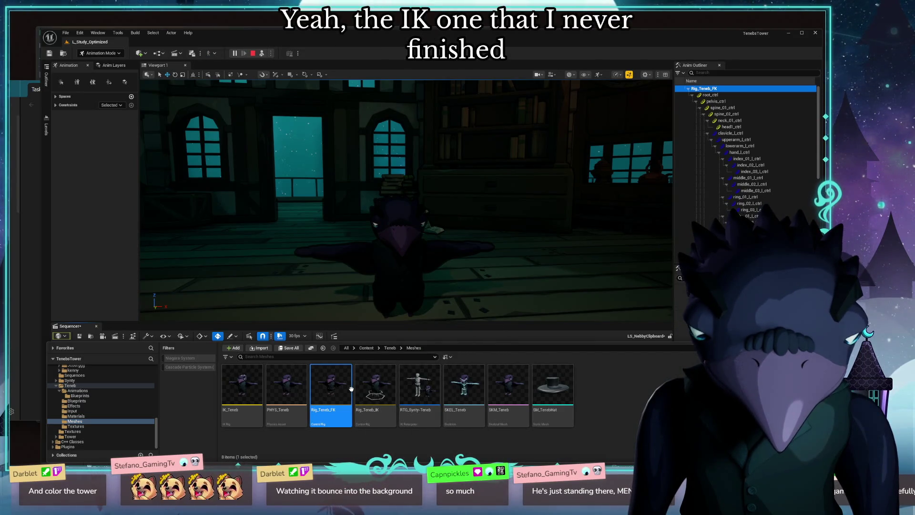
double_click(351, 388)
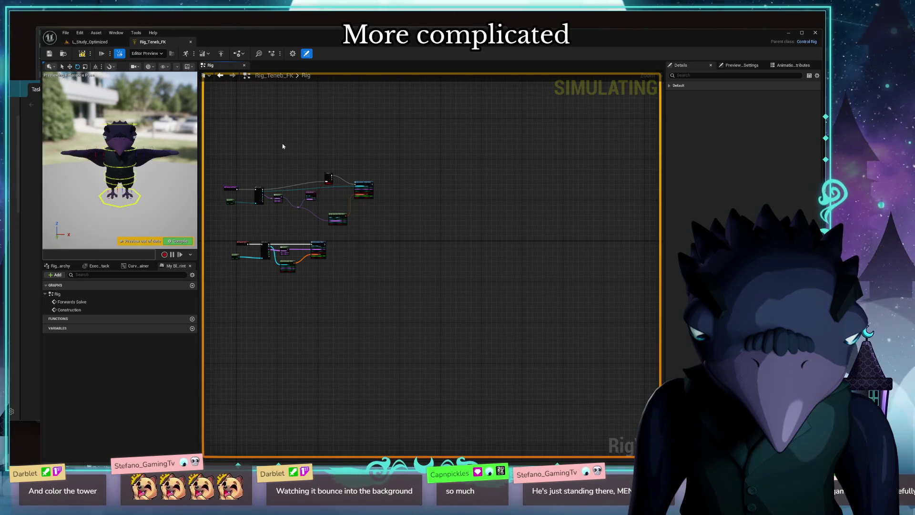
click(192, 44)
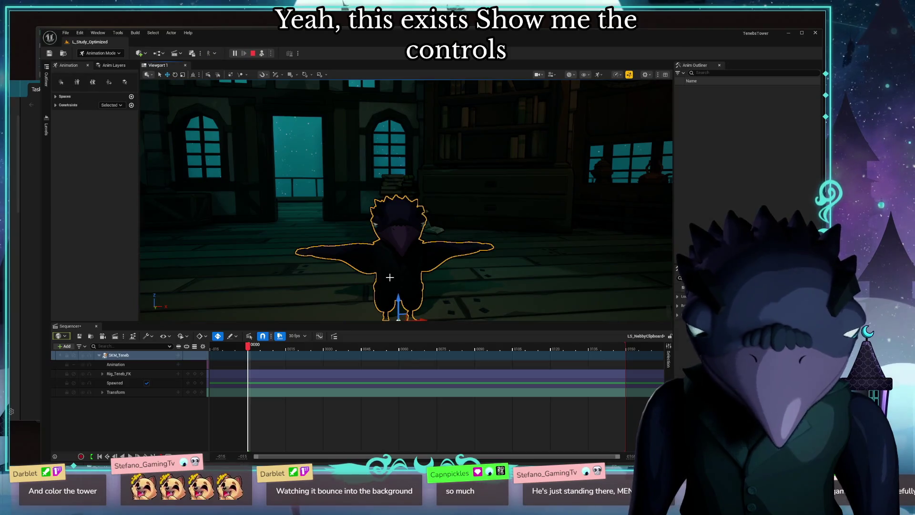
click(116, 364)
click(122, 374)
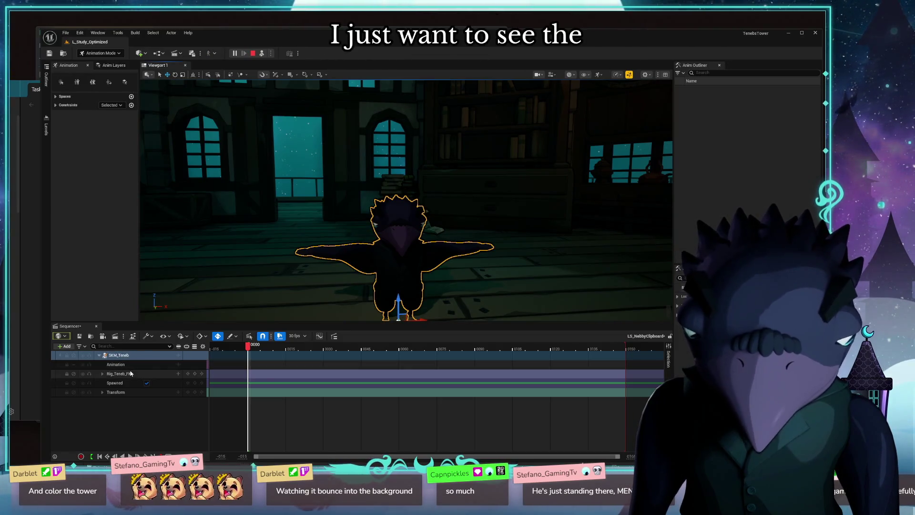
right_click(119, 375)
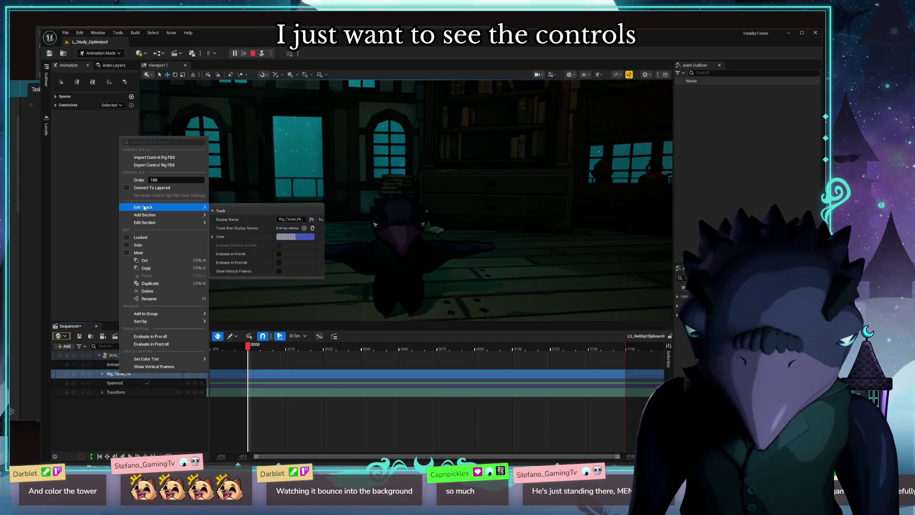
click(118, 32)
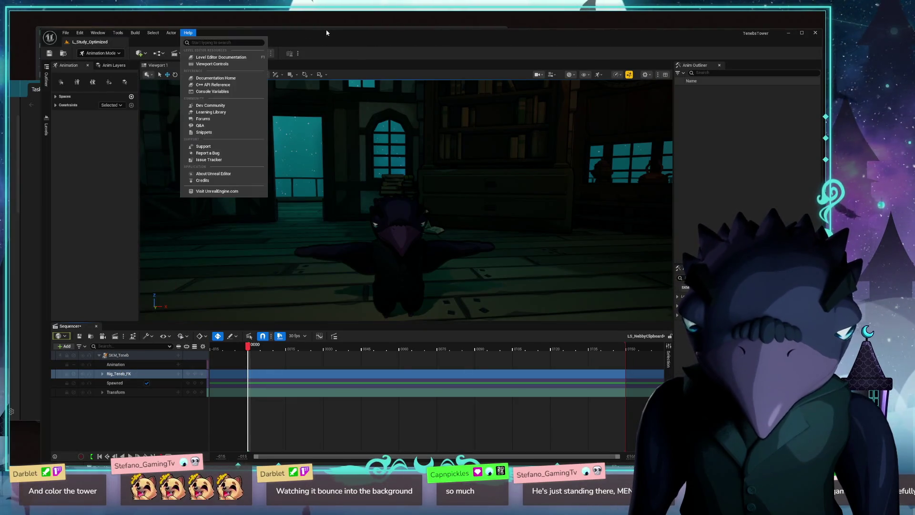
click(166, 164)
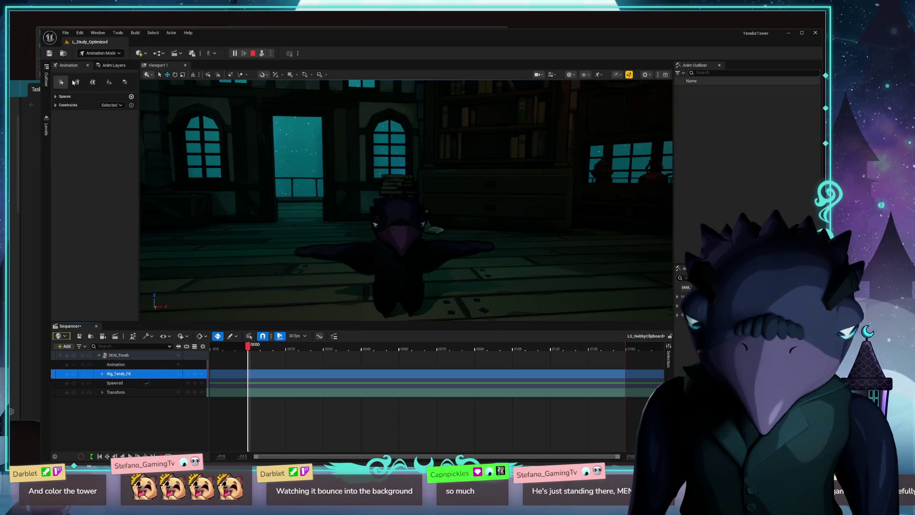
click(112, 65)
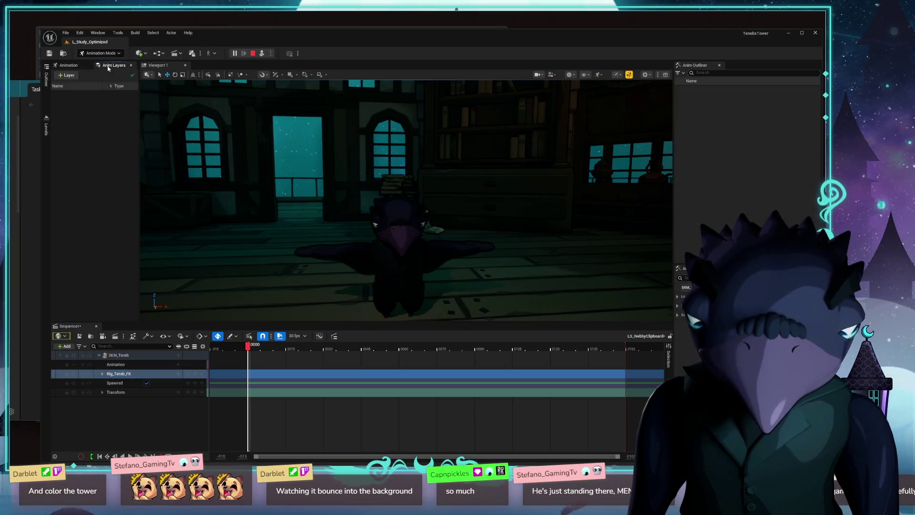
click(69, 64)
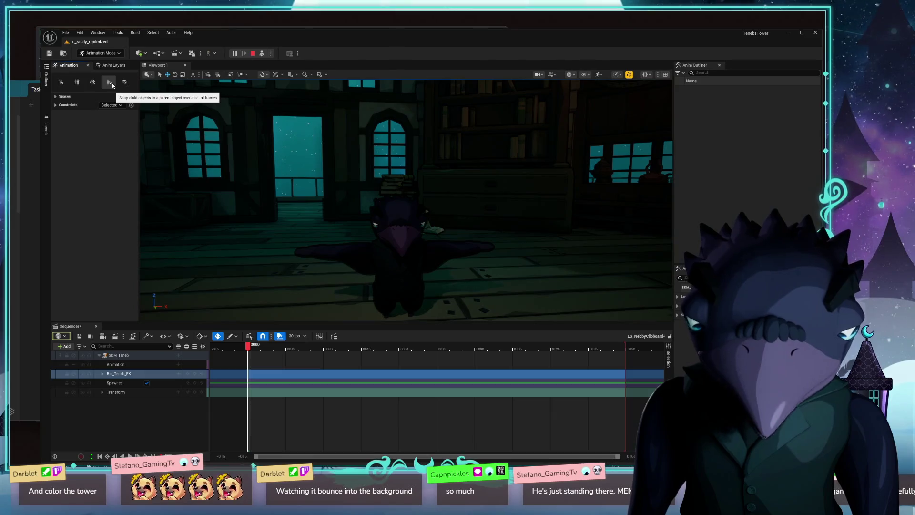
click(77, 81)
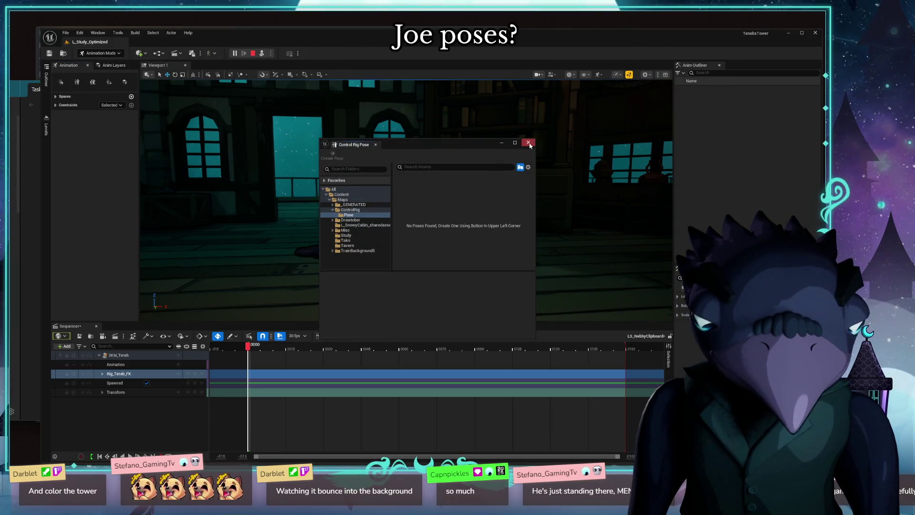
click(528, 142)
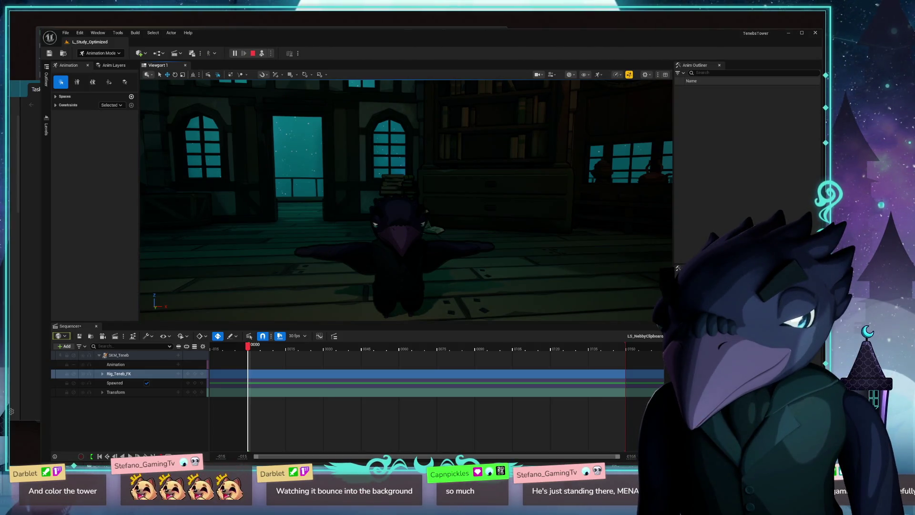
click(80, 33)
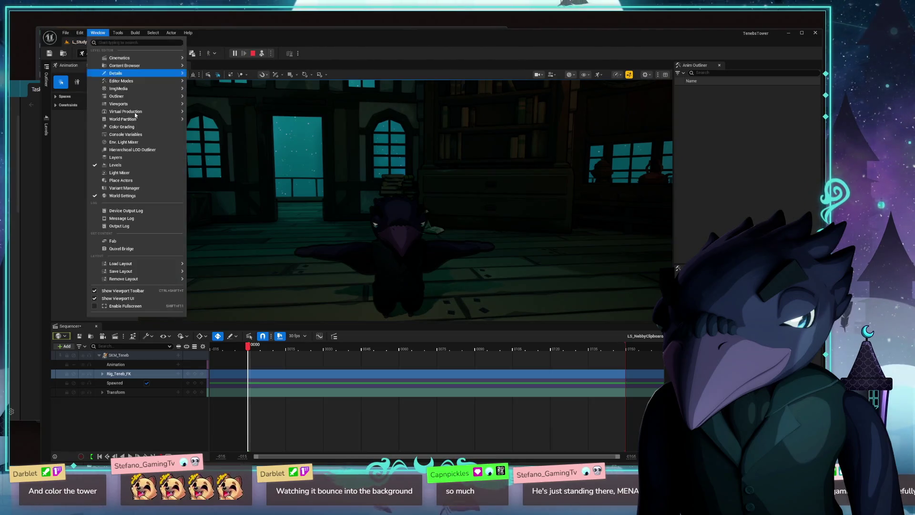
click(120, 127)
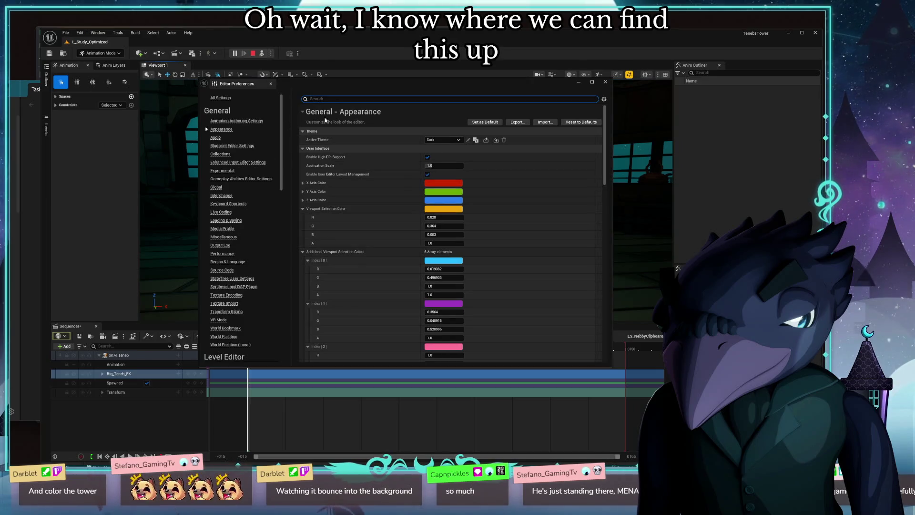
text(control)
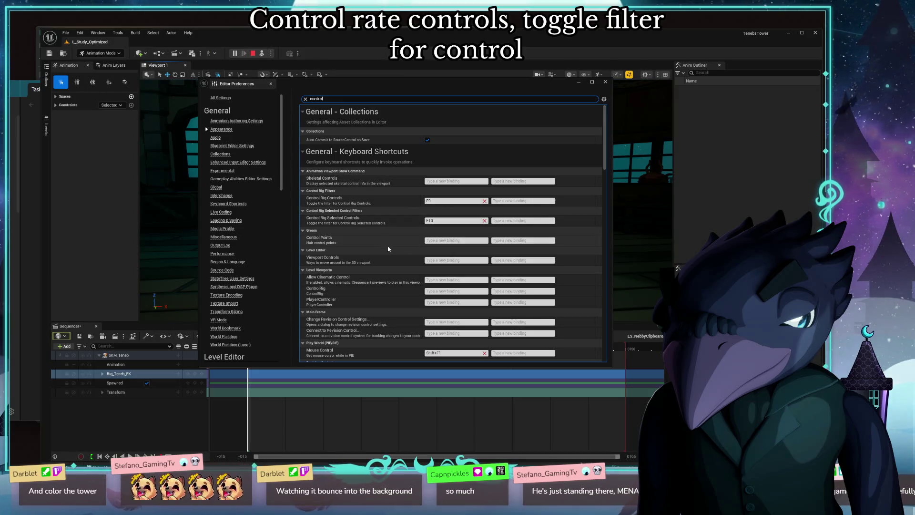
scroll(415, 256, down, 3)
scroll(415, 255, down, 2)
scroll(415, 256, down, 3)
scroll(413, 255, down, 3)
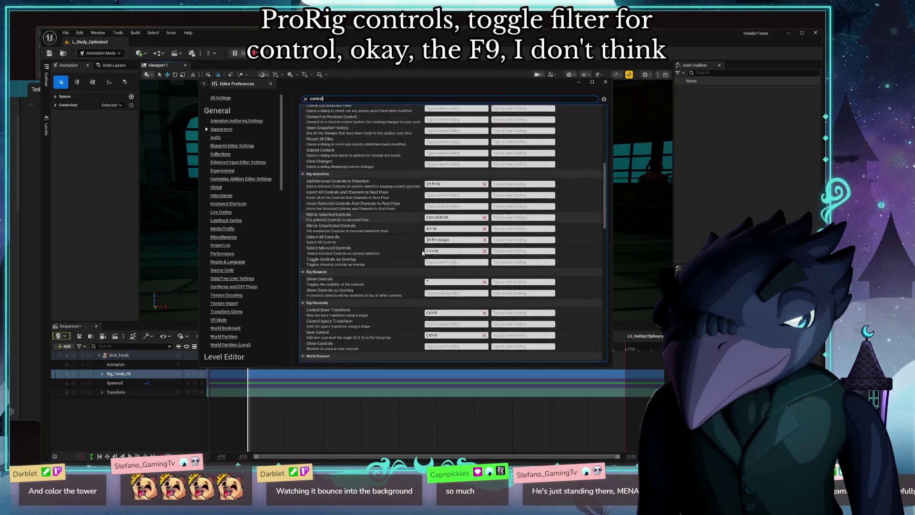
scroll(413, 255, down, 5)
scroll(450, 250, up, 6)
scroll(449, 251, up, 5)
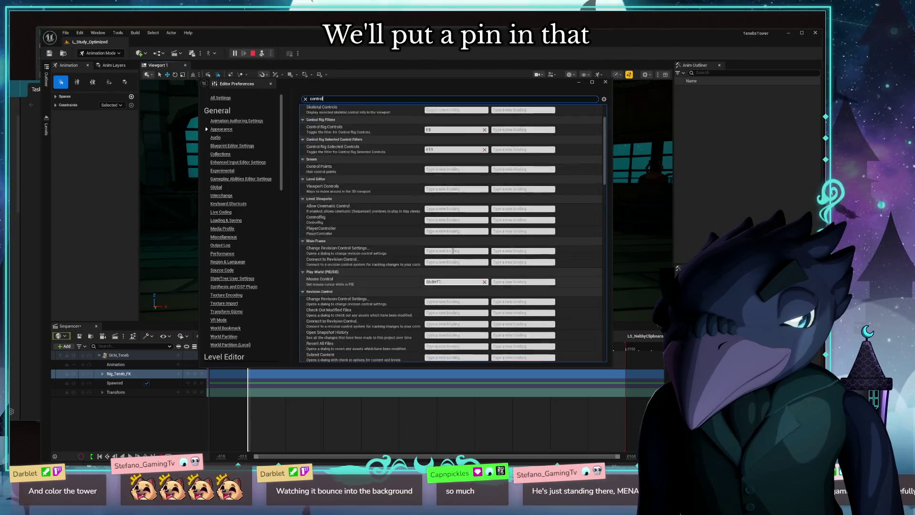
scroll(450, 250, up, 3)
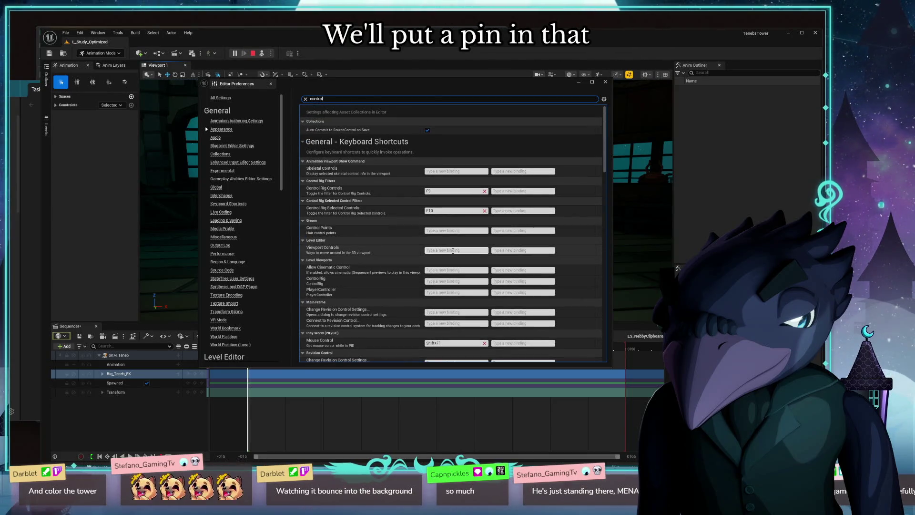
click(605, 83)
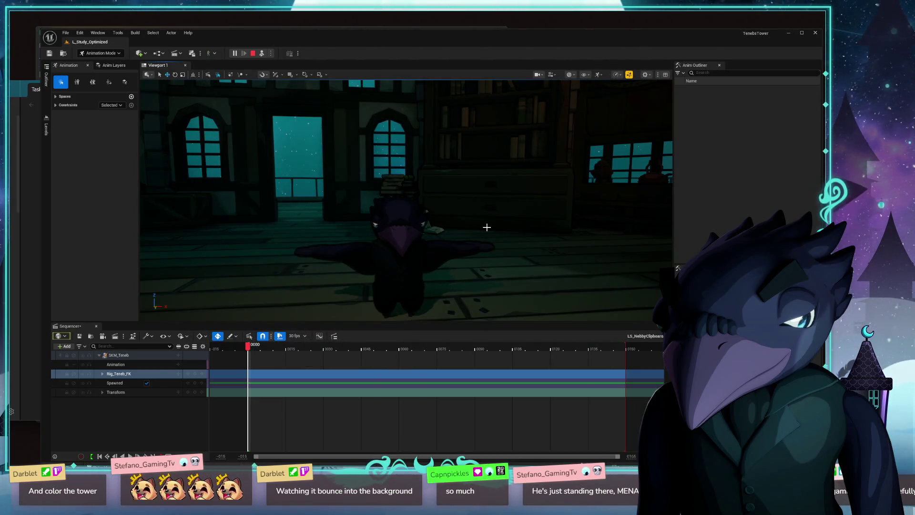
Step: Re-expand the SKM_Teneb hierarchy to reveal the FK rig's sub-tracks and select the rig track
click(162, 423)
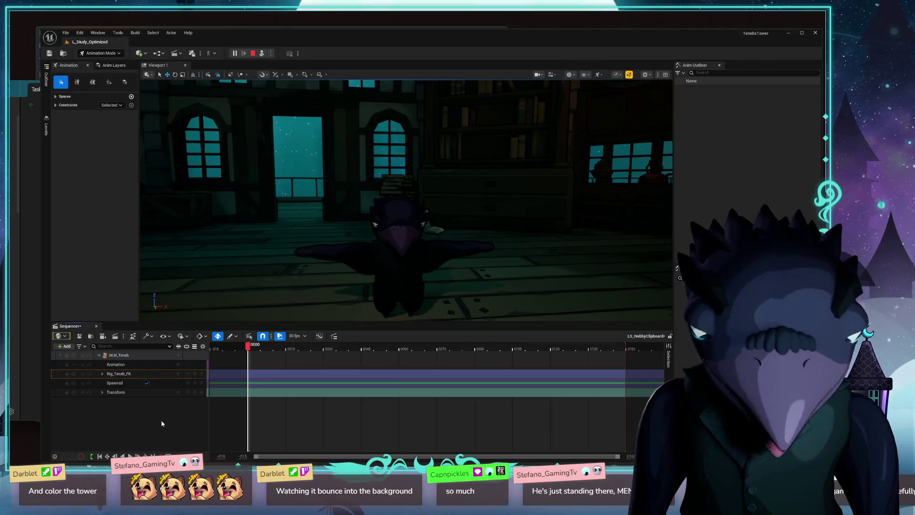
click(103, 364)
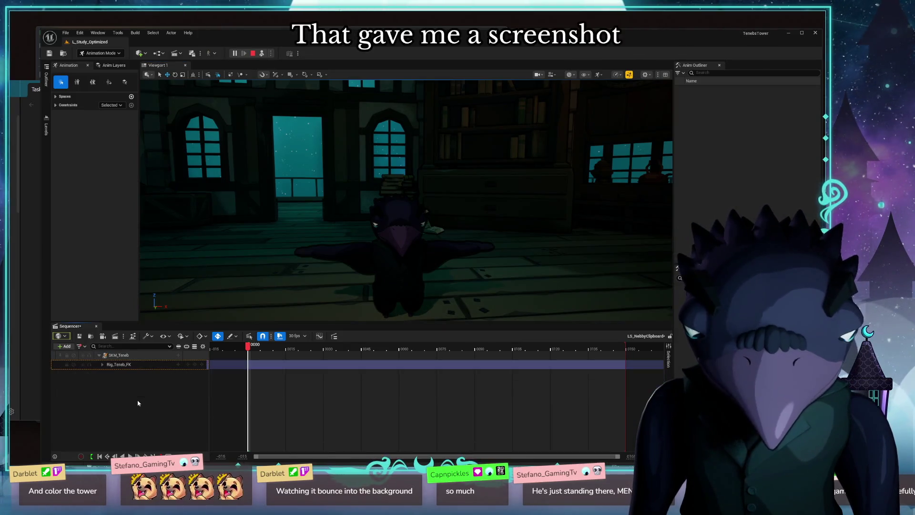
click(102, 364)
click(136, 372)
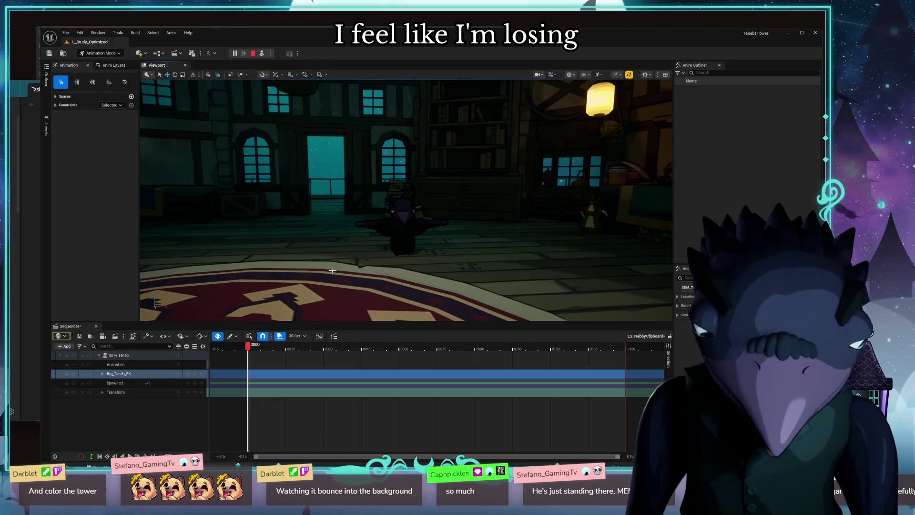
Step: Switch the viewport to Unlit view (Alt+3) and orbit around the crow
key(alt+3)
drag(332, 269, 464, 201)
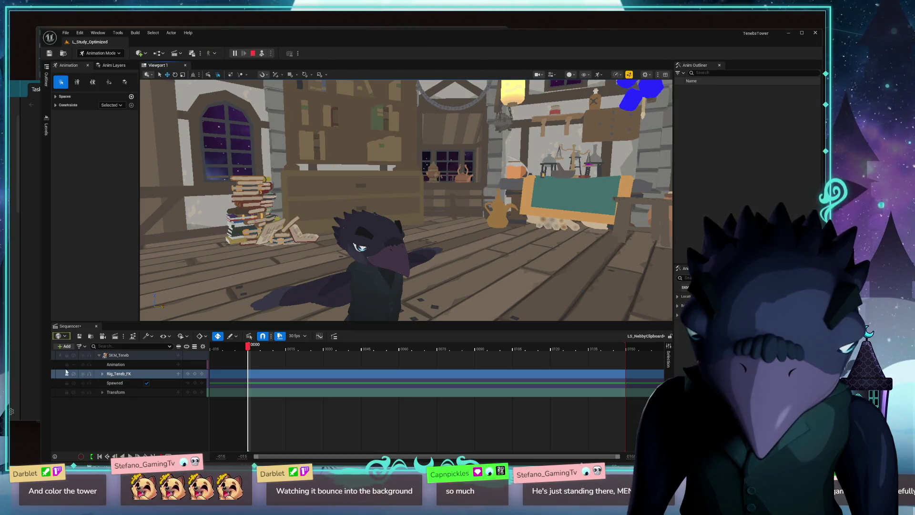
click(154, 32)
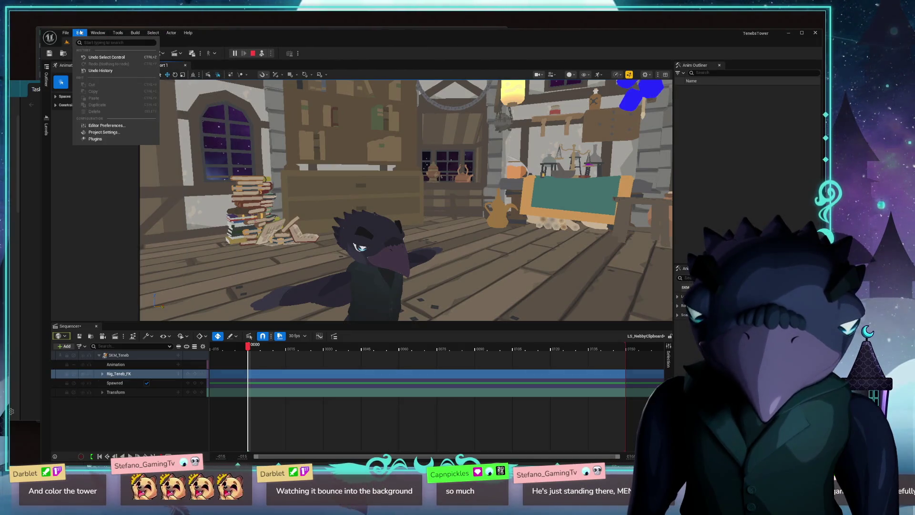
Step: Review the 'show' filtered Editor Preferences, then clear the settings search filter
click(108, 127)
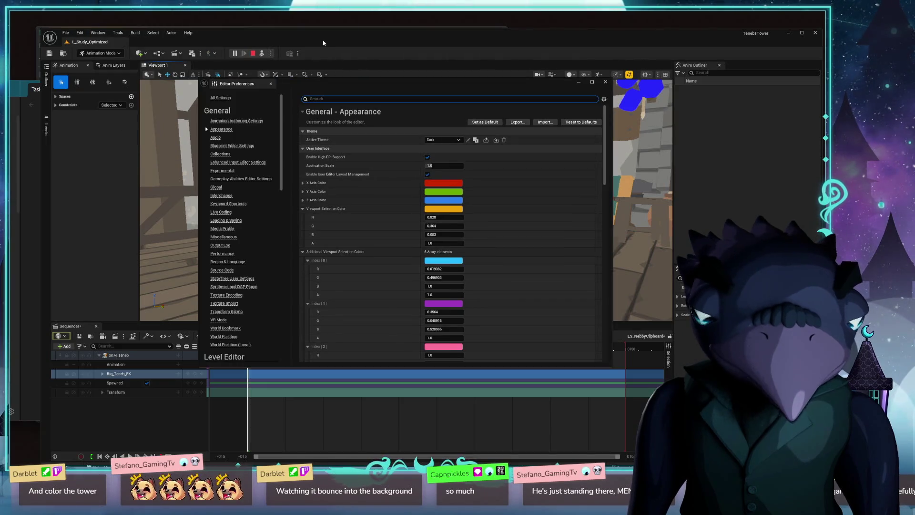
text(show)
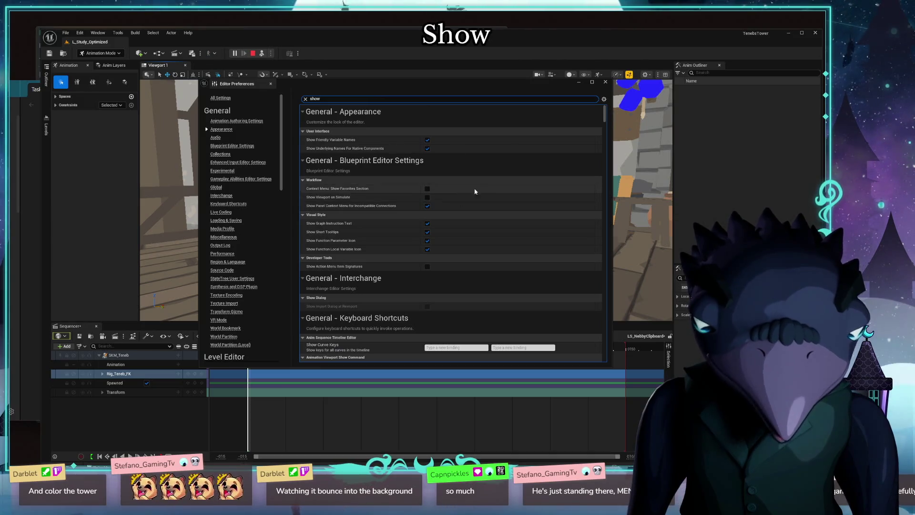
scroll(498, 183, down, 5)
scroll(502, 186, down, 3)
scroll(514, 203, down, 3)
scroll(519, 208, up, 3)
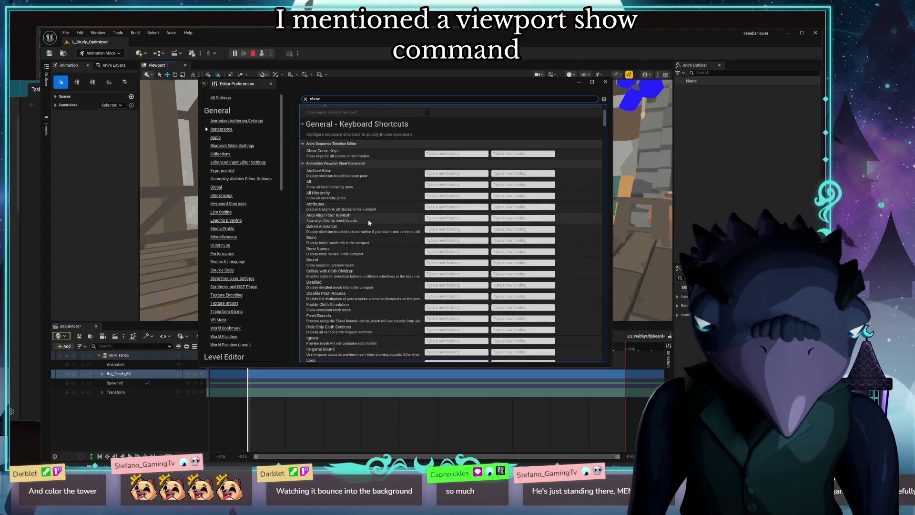
scroll(364, 206, down, 3)
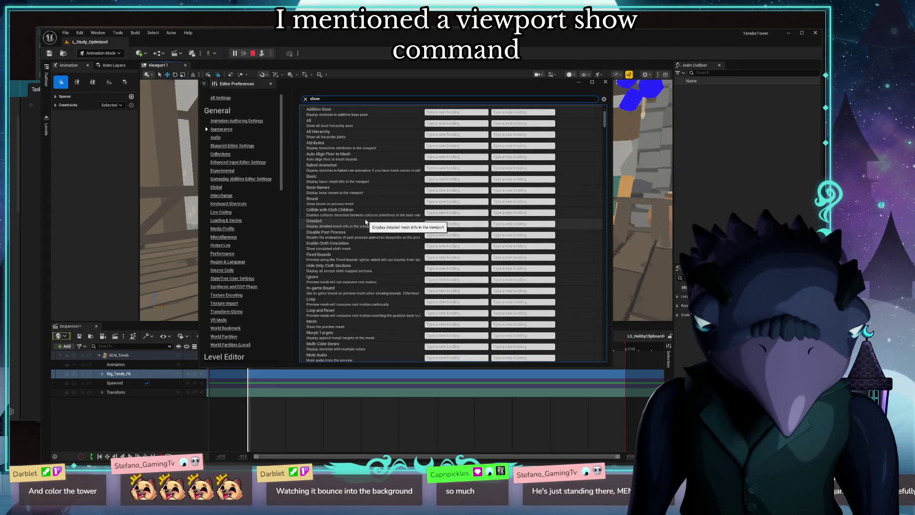
scroll(368, 222, down, 3)
scroll(367, 222, down, 3)
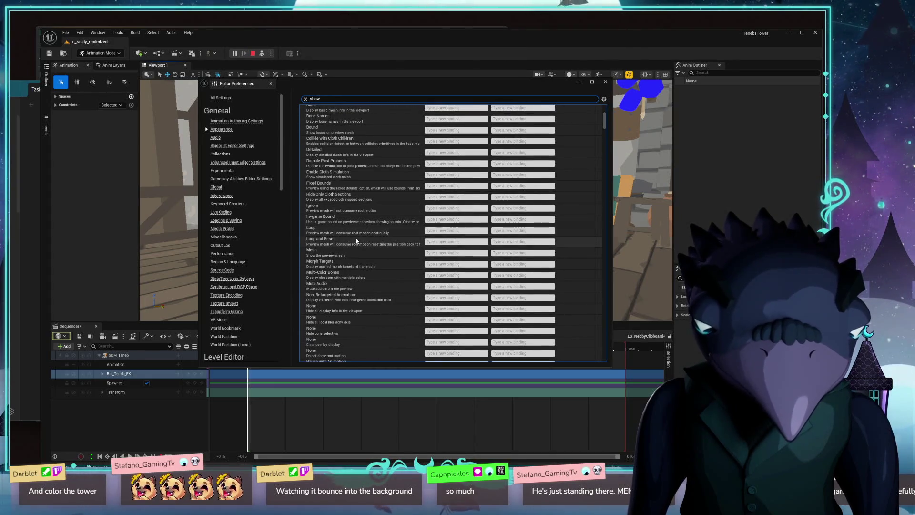
scroll(358, 245, down, 3)
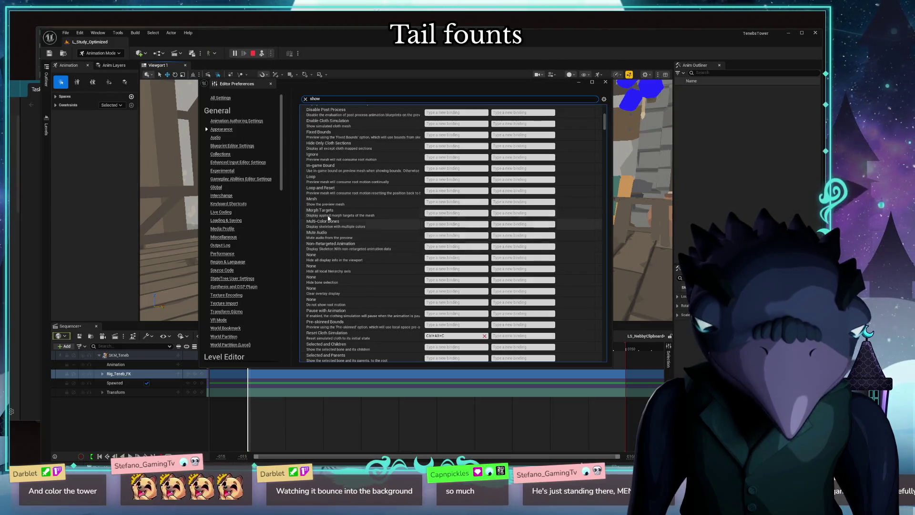
scroll(384, 205, down, 2)
scroll(384, 205, down, 3)
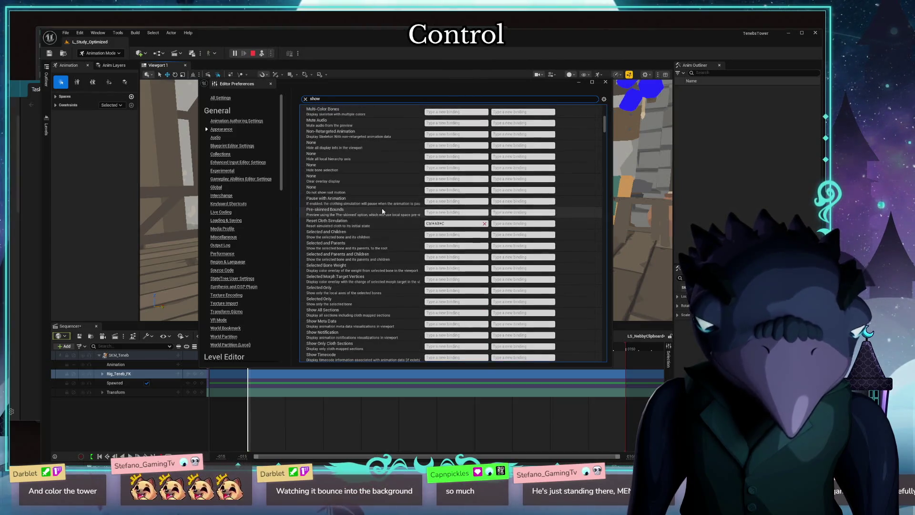
scroll(385, 215, down, 3)
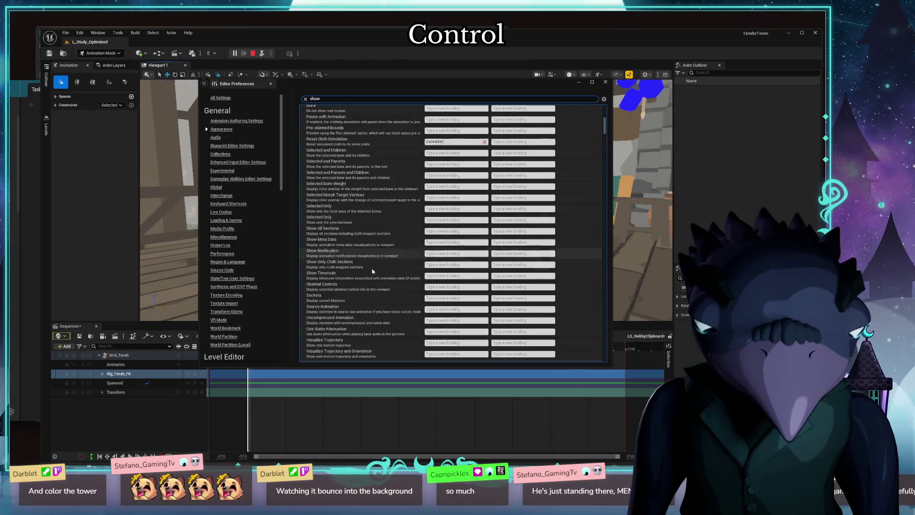
scroll(372, 269, down, 3)
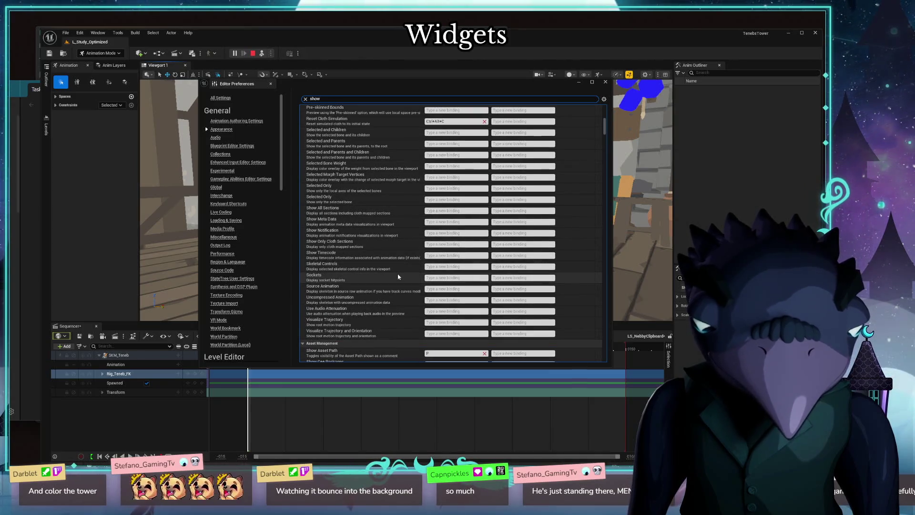
scroll(396, 277, down, 3)
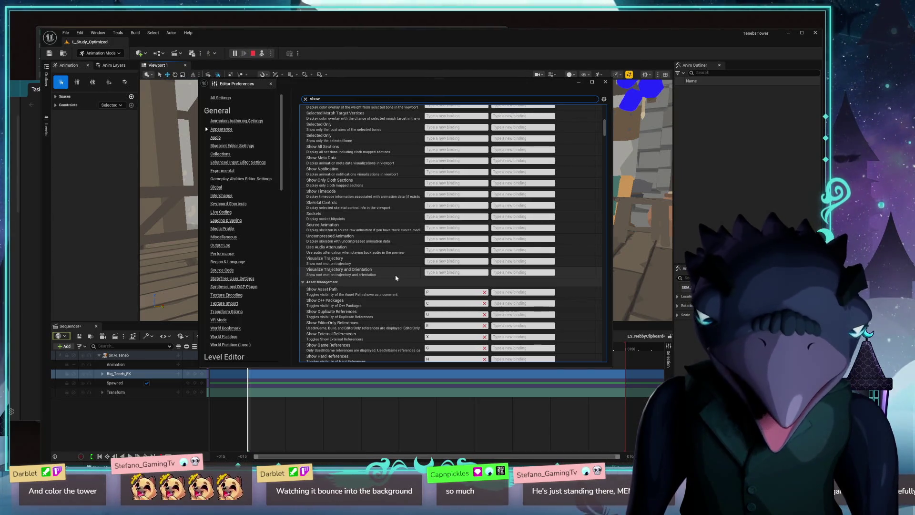
scroll(396, 278, up, 5)
scroll(400, 275, up, 5)
scroll(407, 273, up, 5)
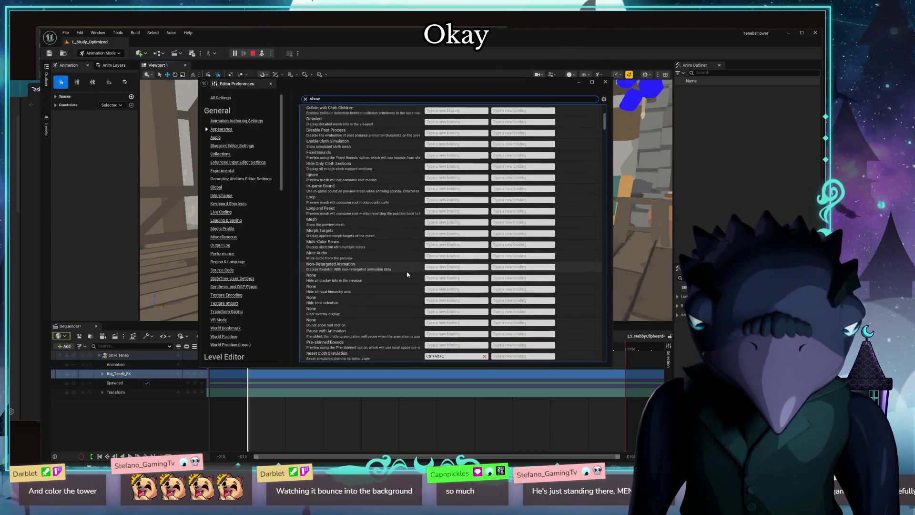
scroll(407, 274, up, 5)
scroll(407, 273, up, 5)
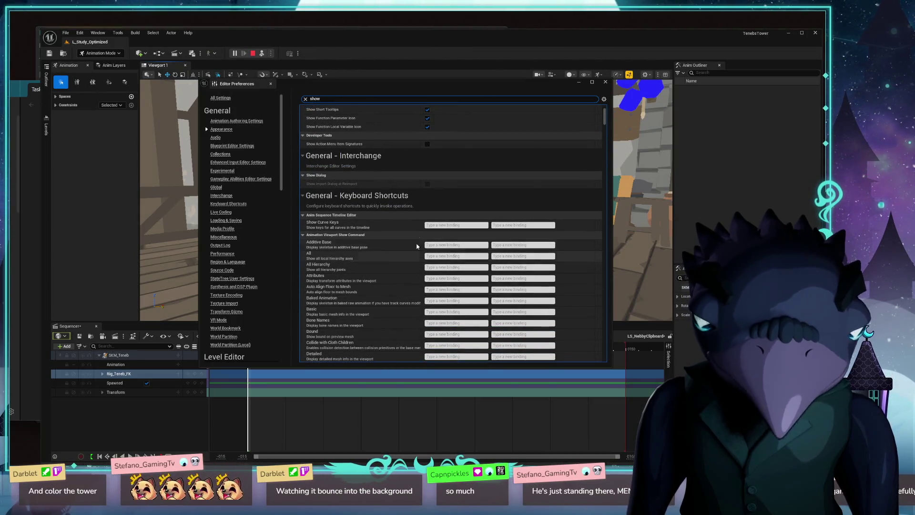
scroll(392, 236, down, 3)
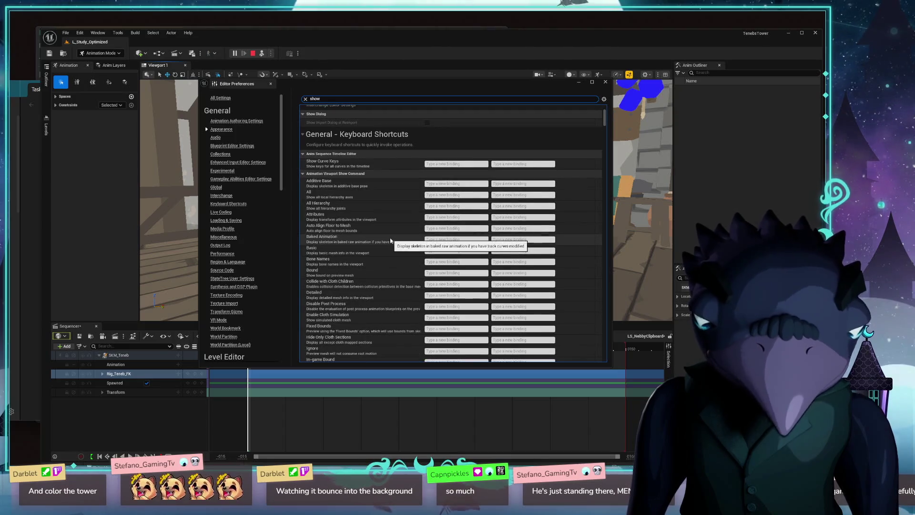
scroll(372, 220, down, 3)
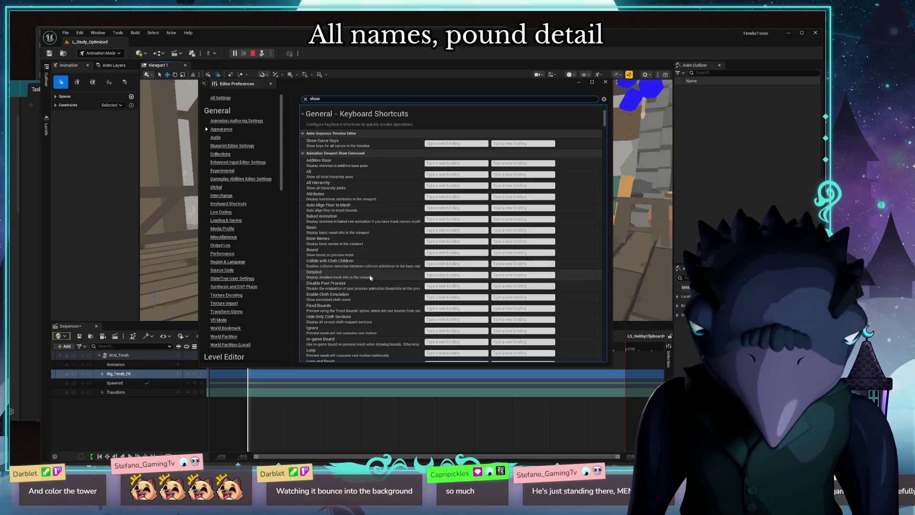
scroll(348, 336, down, 3)
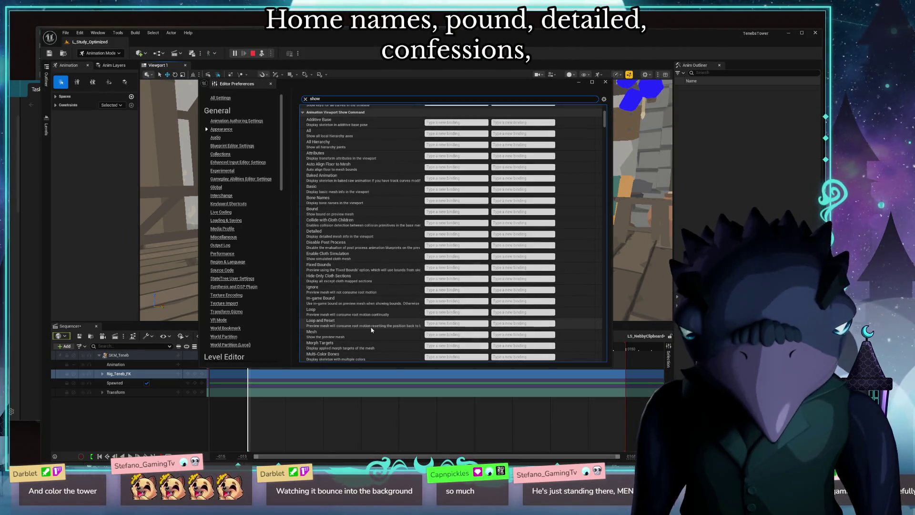
scroll(371, 327, down, 1)
scroll(371, 326, down, 3)
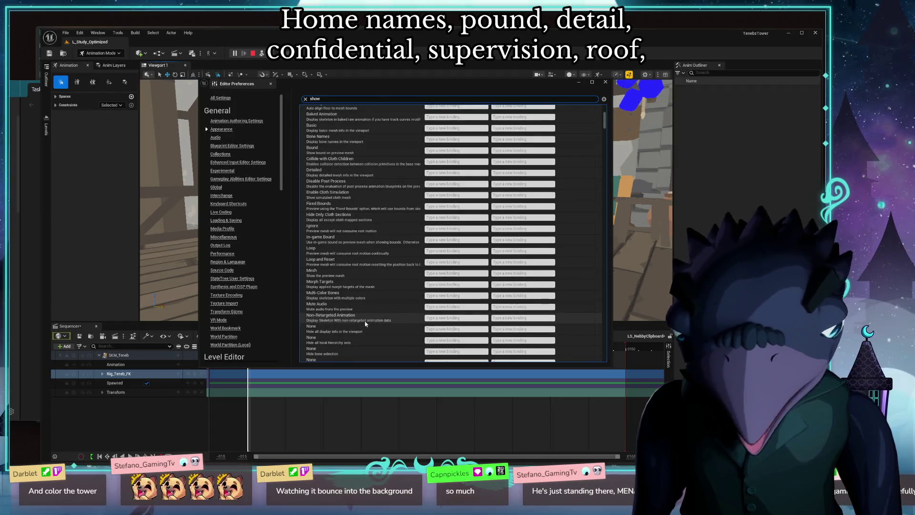
scroll(429, 314, down, 3)
scroll(533, 313, down, 2)
scroll(533, 313, down, 3)
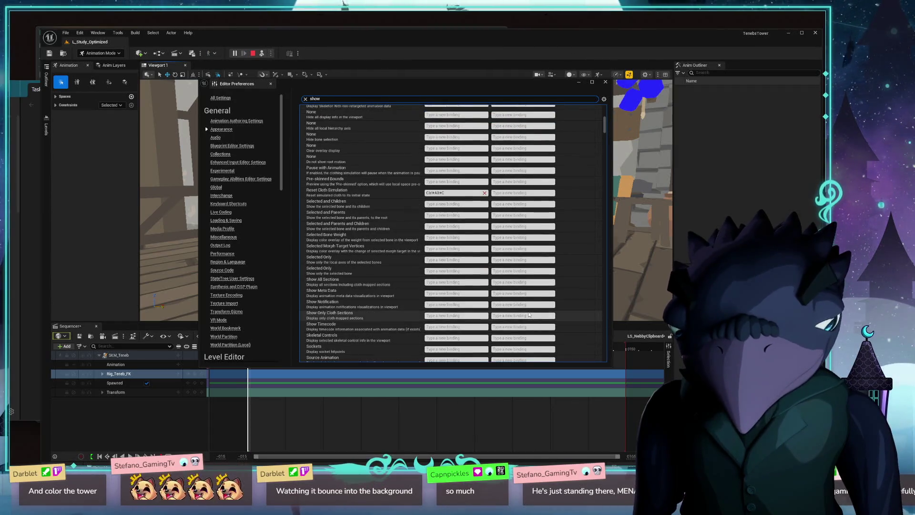
scroll(529, 313, down, 3)
scroll(529, 313, down, 3)
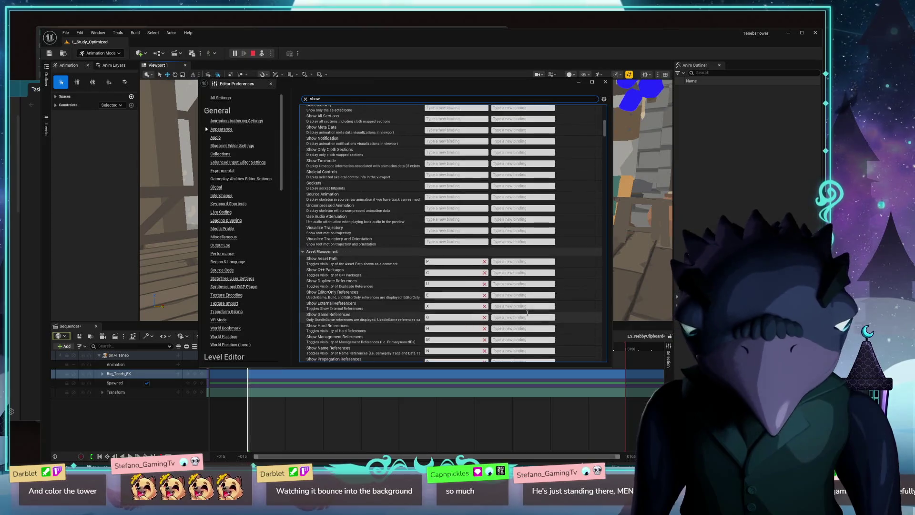
scroll(526, 313, down, 3)
scroll(526, 312, down, 4)
scroll(515, 308, down, 2)
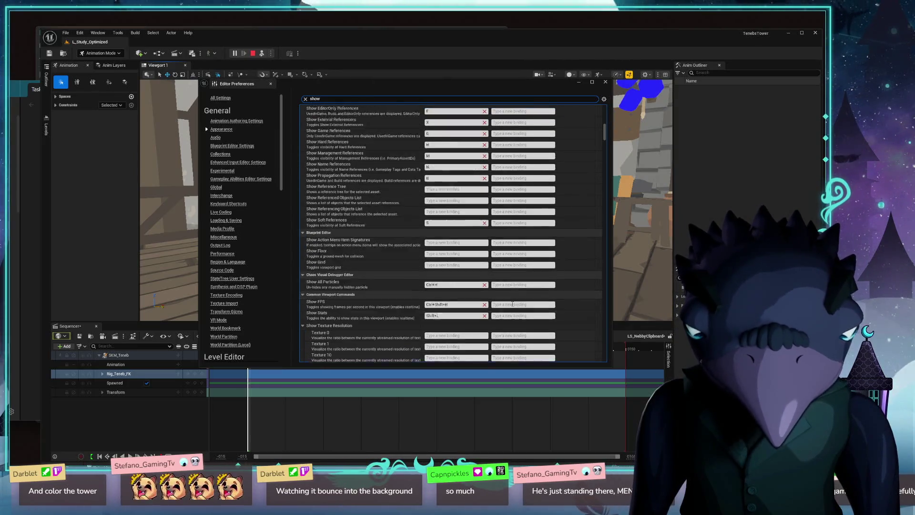
scroll(513, 303, down, 4)
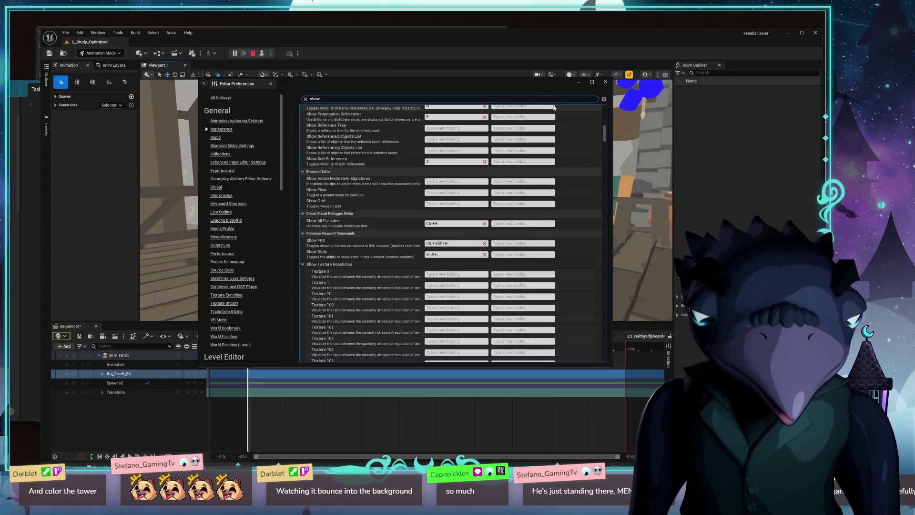
click(306, 100)
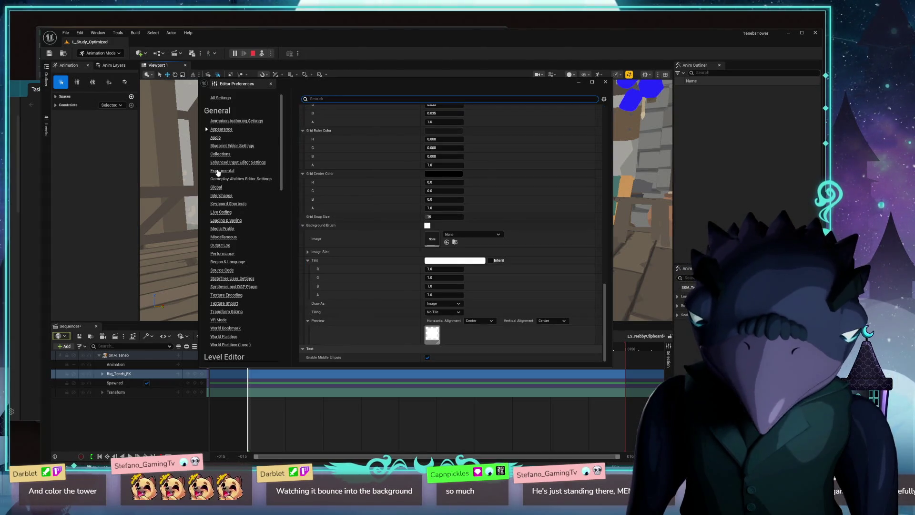
Step: Filter the Keyboard Shortcuts preferences to rig-related commands
click(228, 204)
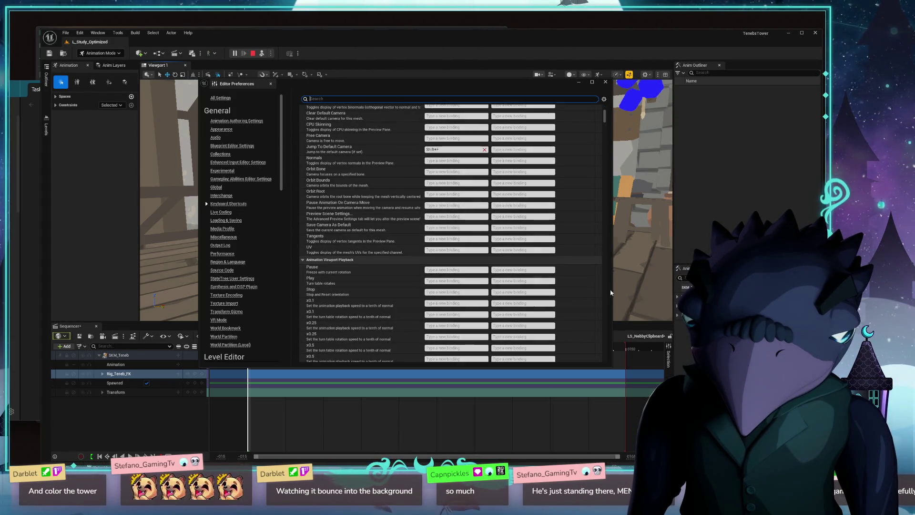
scroll(556, 284, up, 5)
scroll(555, 284, up, 3)
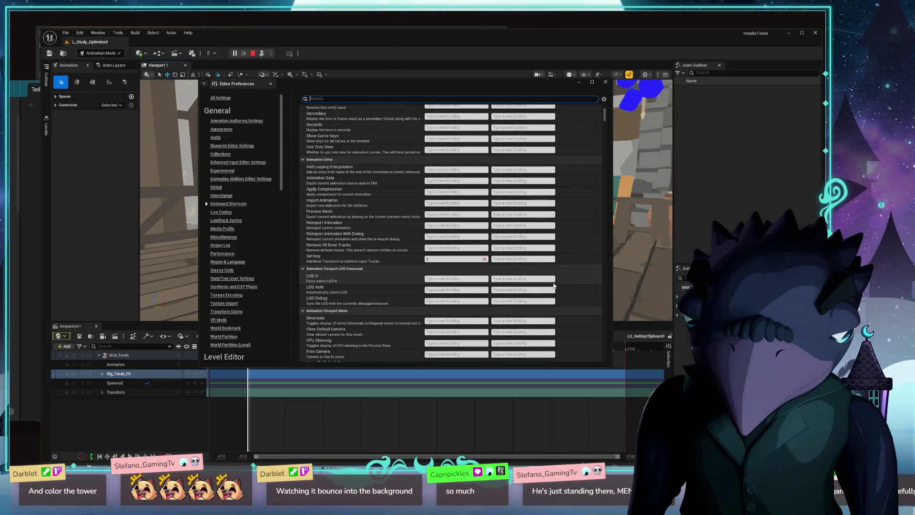
scroll(552, 284, up, 1)
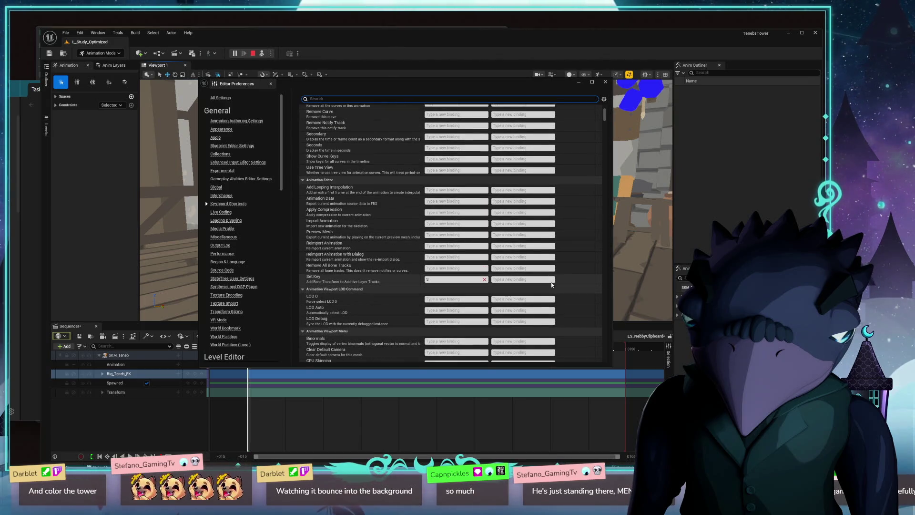
scroll(552, 285, up, 3)
scroll(552, 285, up, 3)
scroll(552, 284, up, 3)
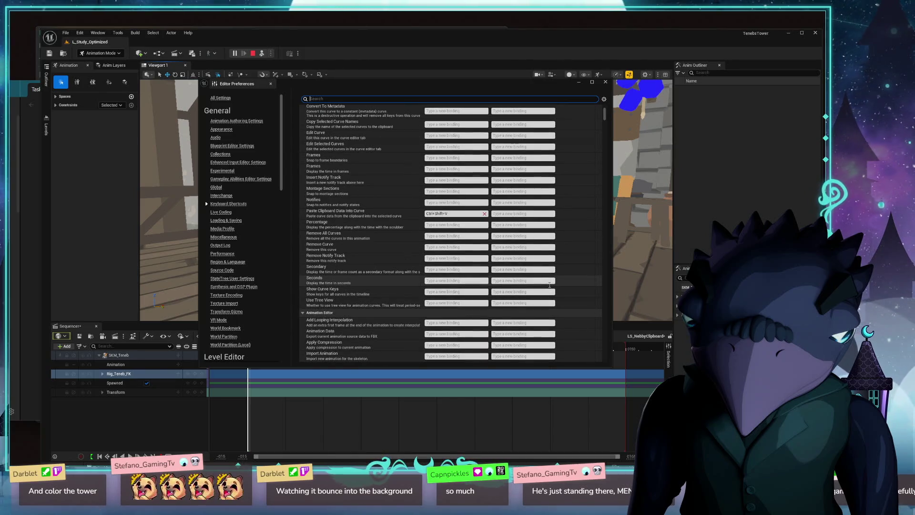
scroll(551, 285, up, 3)
scroll(551, 285, up, 3)
scroll(536, 251, up, 3)
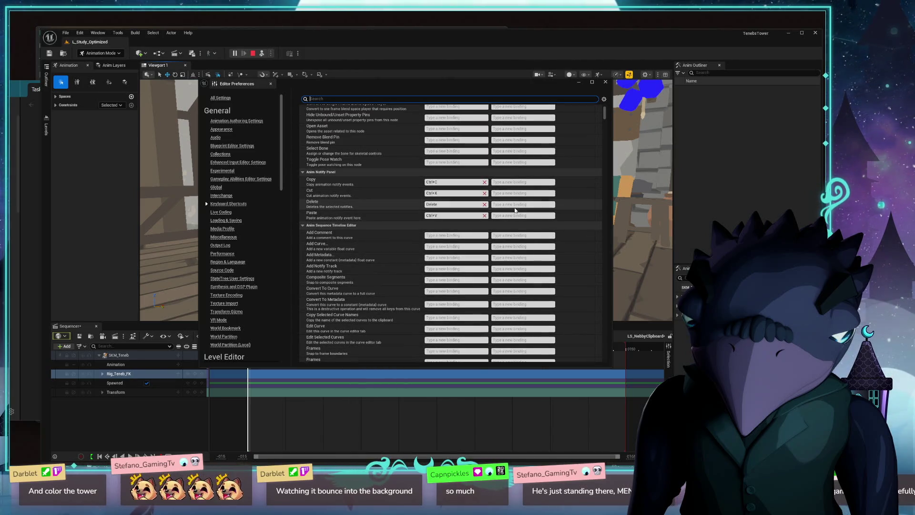
scroll(517, 210, up, 3)
scroll(519, 166, up, 3)
scroll(519, 167, up, 3)
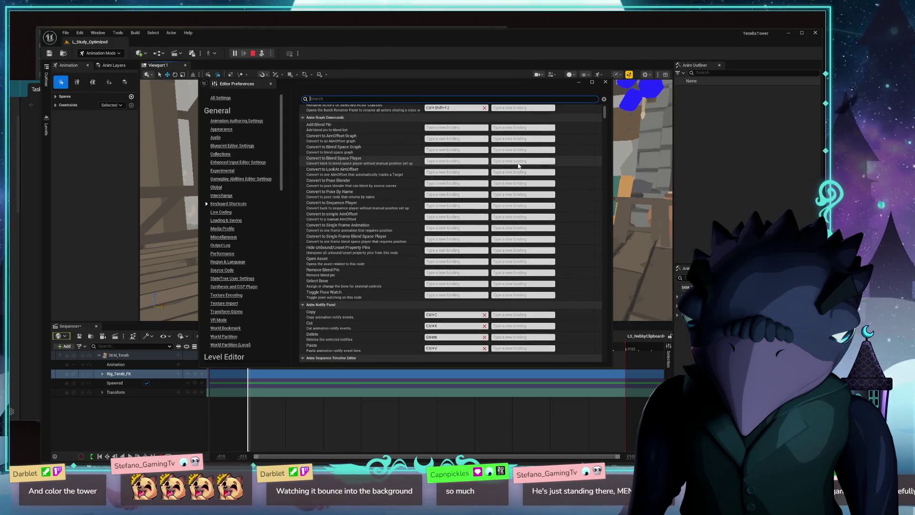
scroll(518, 166, up, 3)
scroll(519, 166, up, 3)
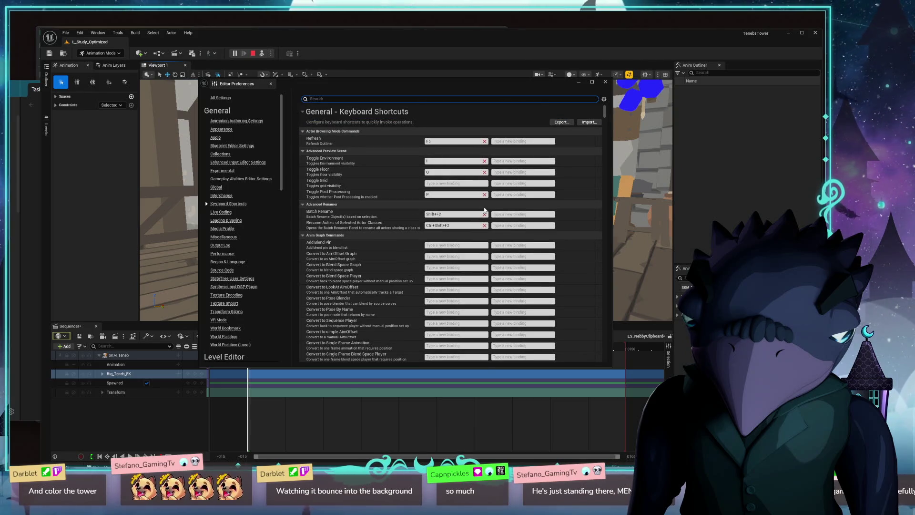
scroll(489, 215, down, 4)
scroll(480, 236, down, 5)
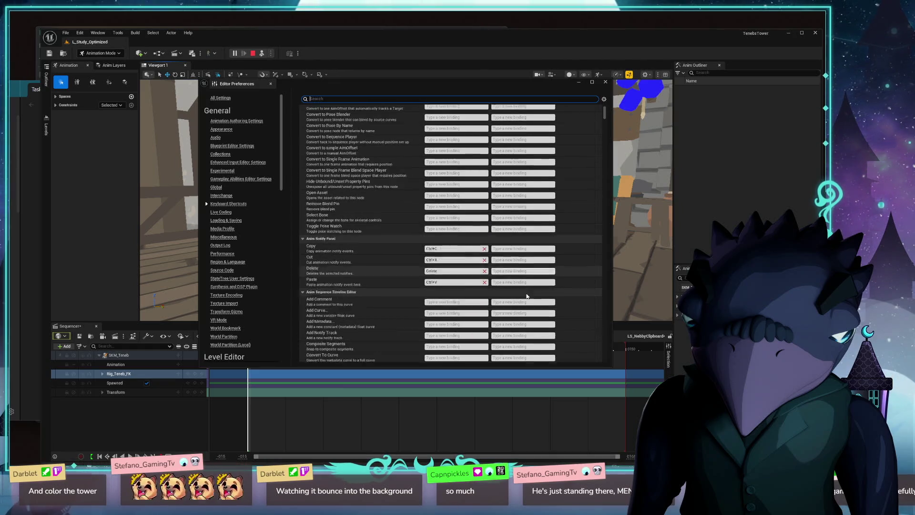
scroll(477, 246, down, 5)
click(342, 99)
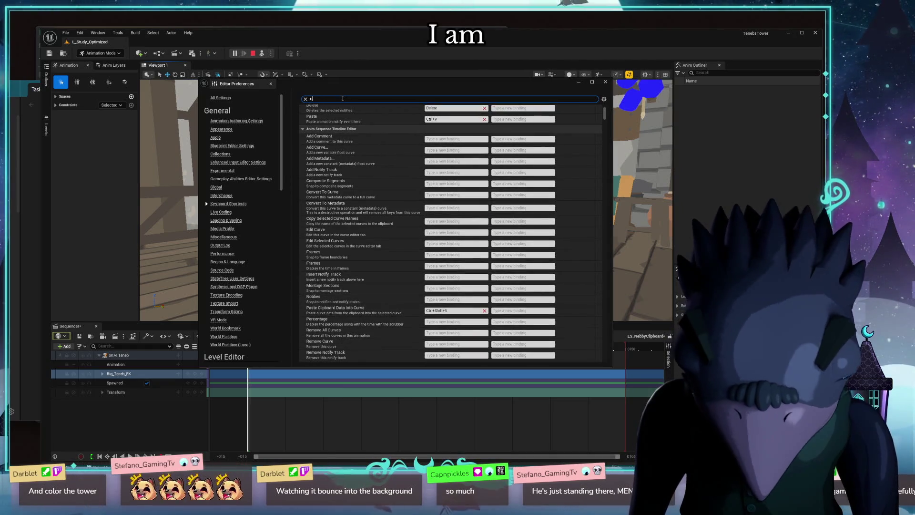
text(rig)
scroll(501, 208, up, 3)
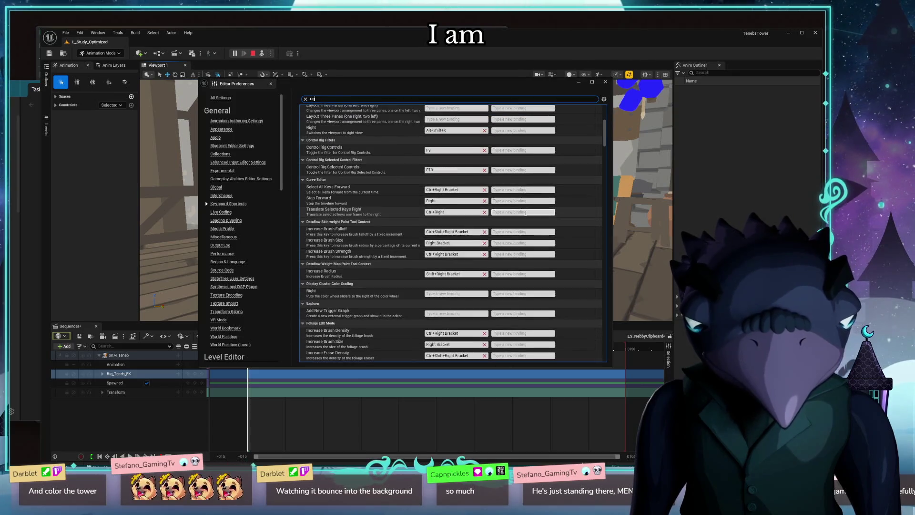
scroll(525, 213, up, 4)
scroll(525, 211, up, 3)
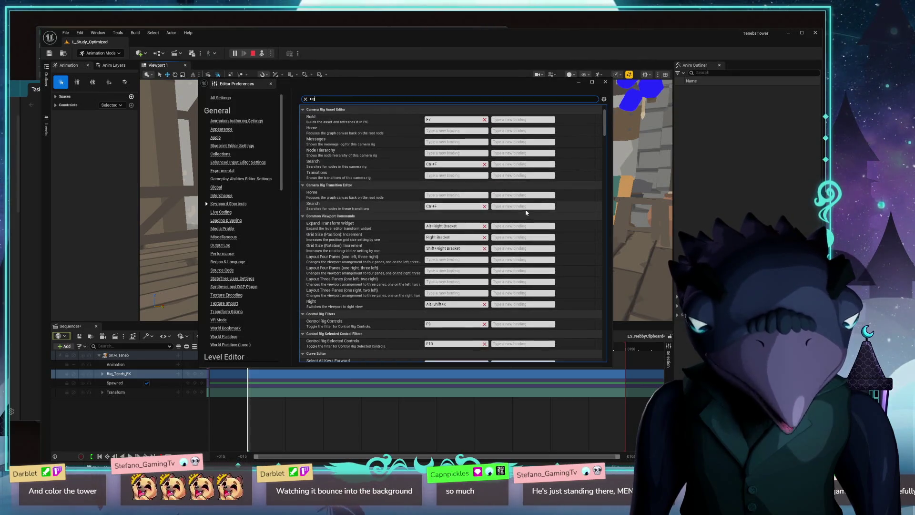
scroll(565, 196, up, 3)
scroll(578, 189, up, 2)
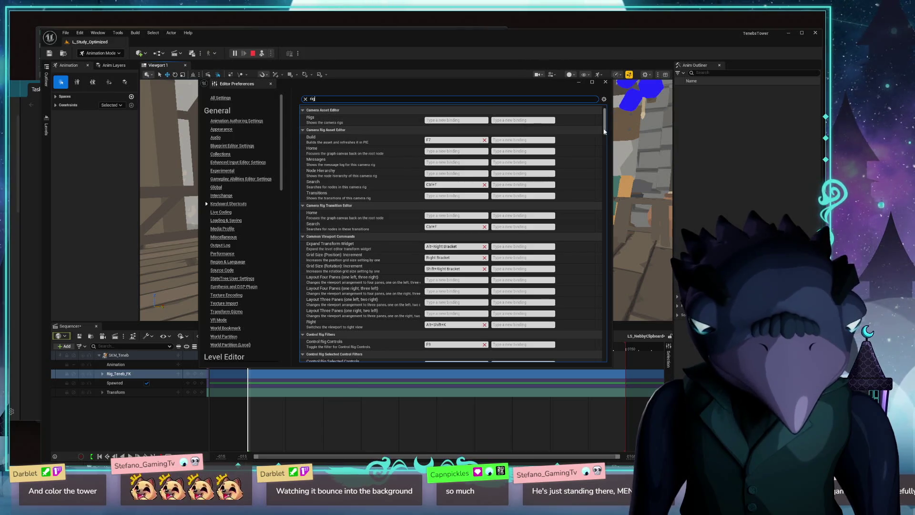
scroll(572, 178, up, 4)
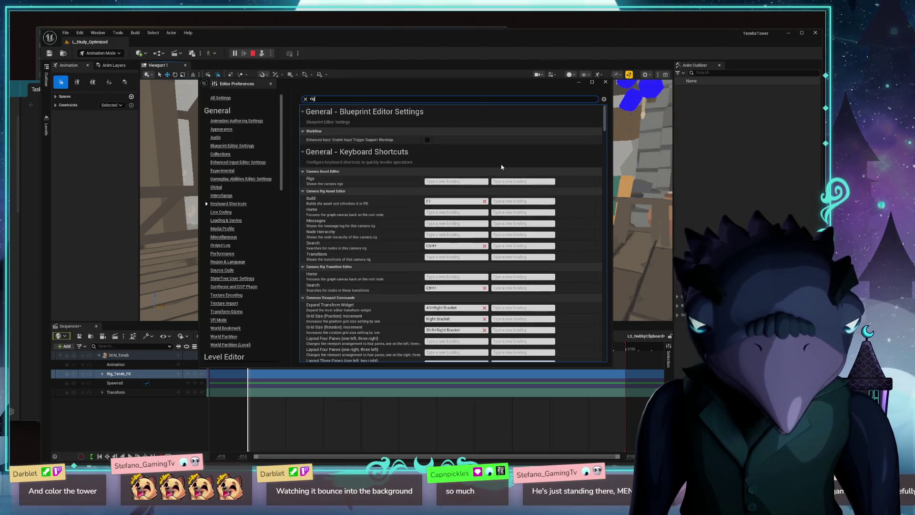
Step: Close Editor Preferences, expand the Rig_Teneb_FK track's controls and frame the viewport on the crow
click(604, 82)
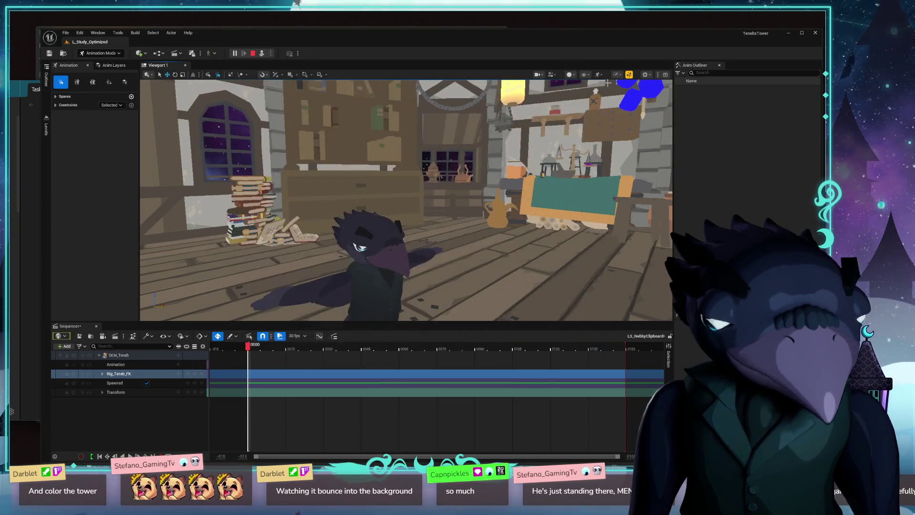
click(103, 374)
click(117, 392)
key(f)
drag(430, 272, 347, 286)
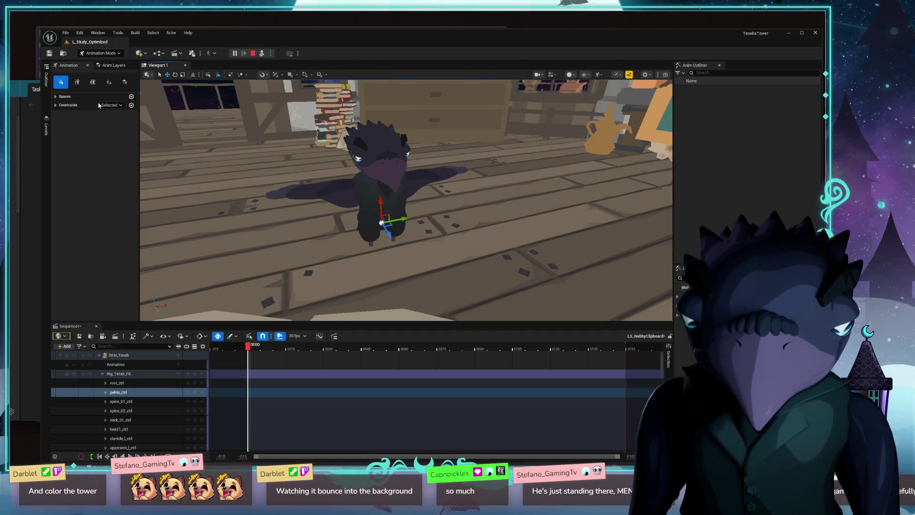
click(118, 374)
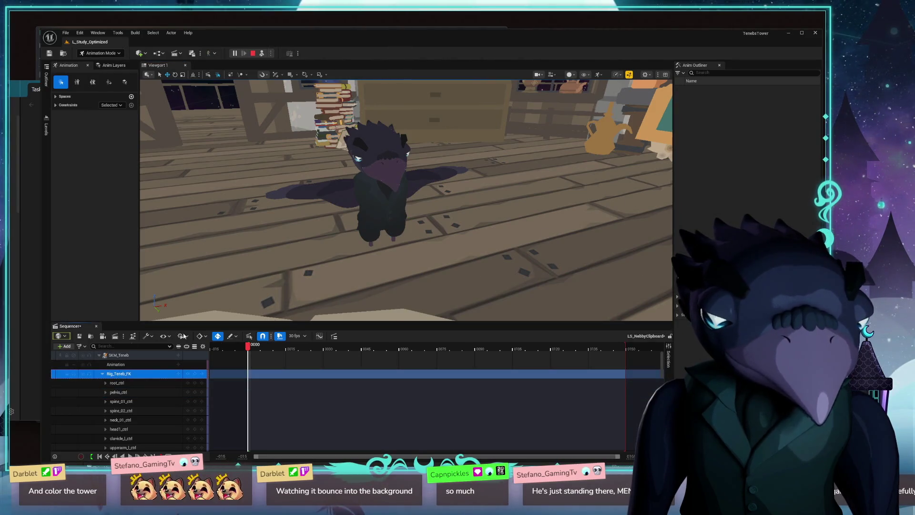
Step: Select the SKM_Teneb track, collapse the rig controls, check the anim outliner options and select the crow actor
click(98, 115)
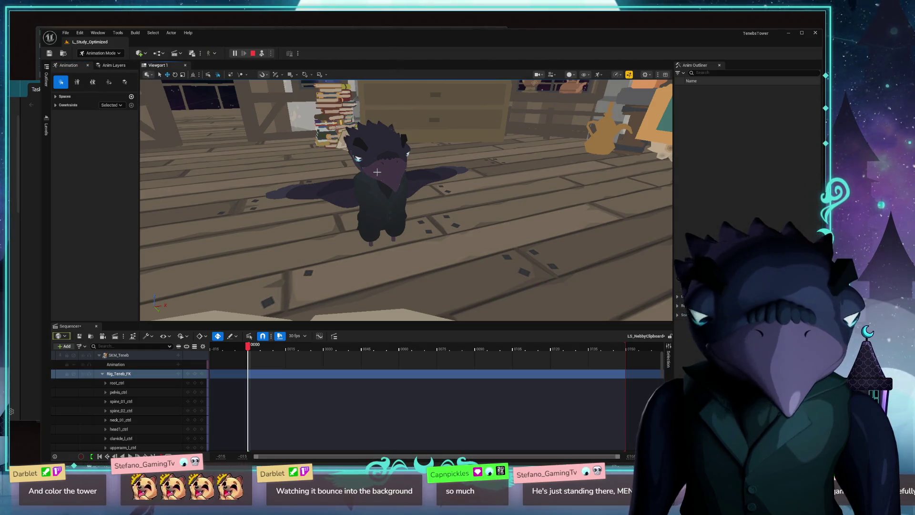
click(118, 355)
drag(286, 272, 395, 328)
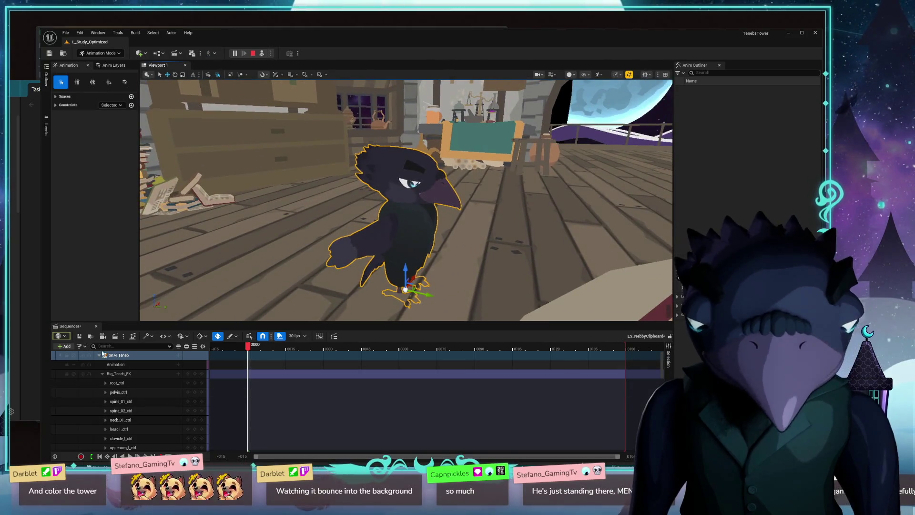
click(104, 376)
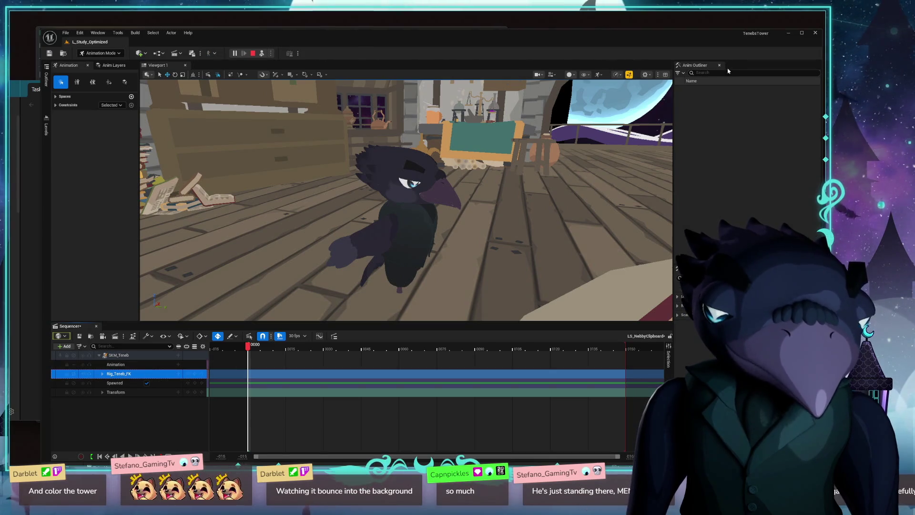
click(682, 74)
click(686, 78)
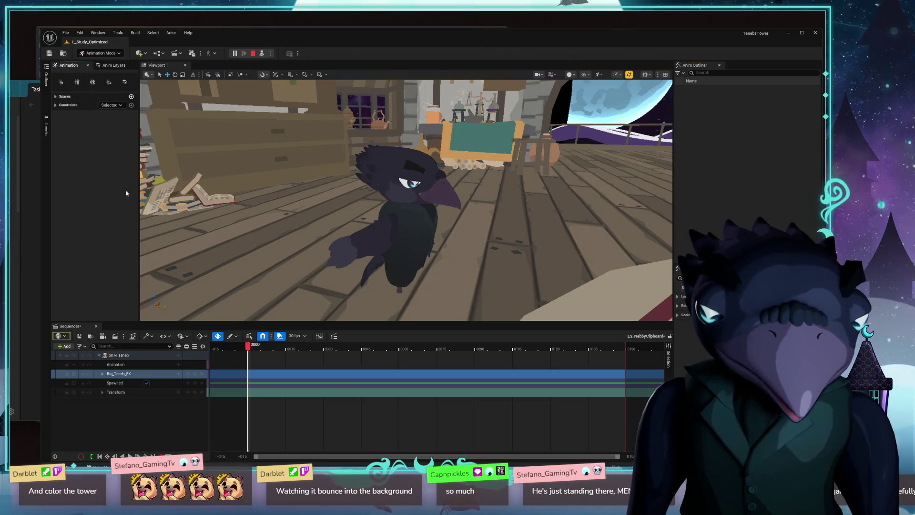
click(404, 278)
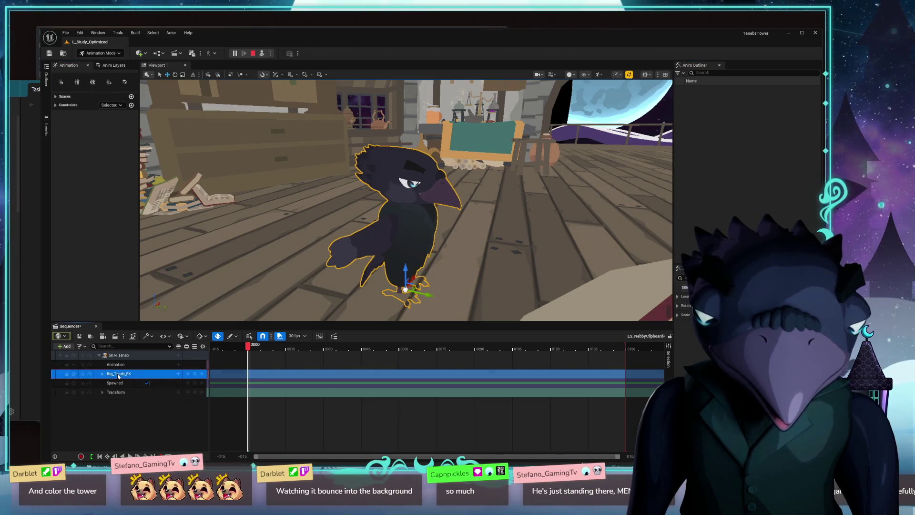
Step: Delete the FK rig track, drop a second crow mesh into the scene and select its rig's root_ctrl
key(Delete)
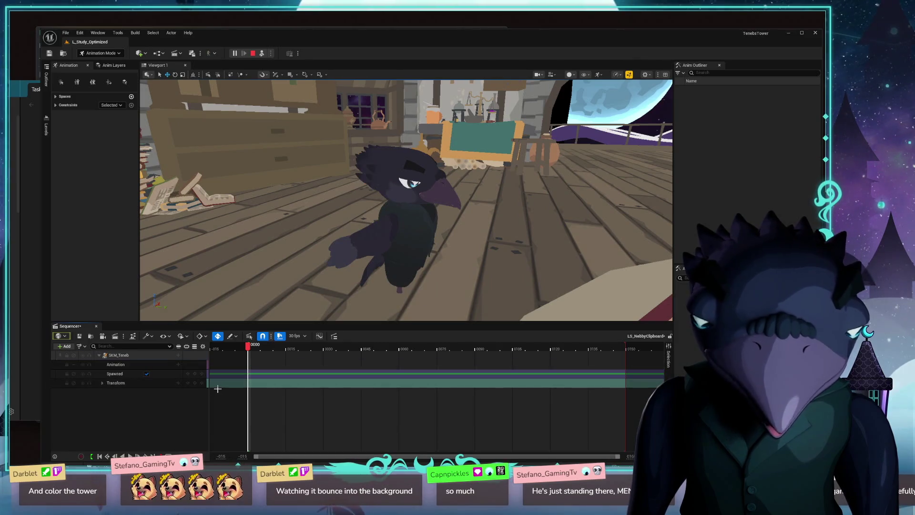
key(ctrl+space)
drag(336, 390, 299, 268)
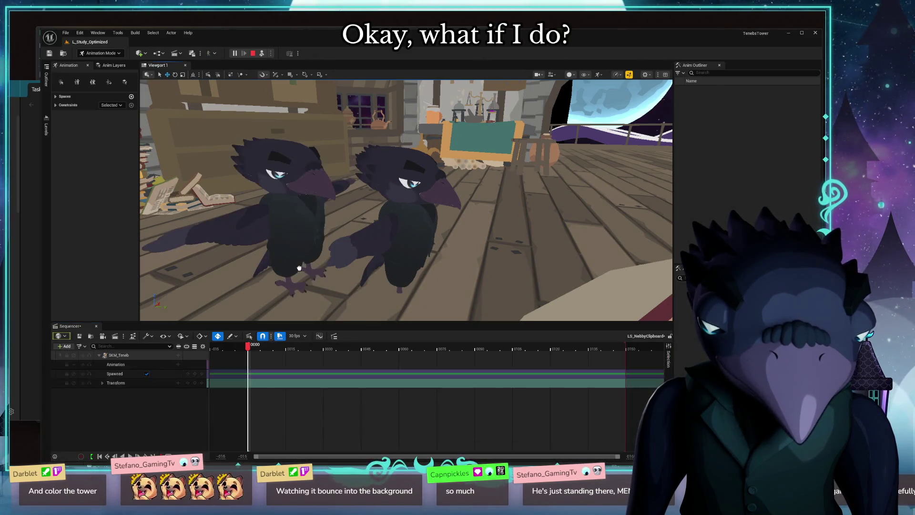
mouse_move(358, 214)
mouse_down()
mouse_move(403, 205)
mouse_move(450, 261)
mouse_move(262, 282)
mouse_up()
click(372, 215)
click(725, 102)
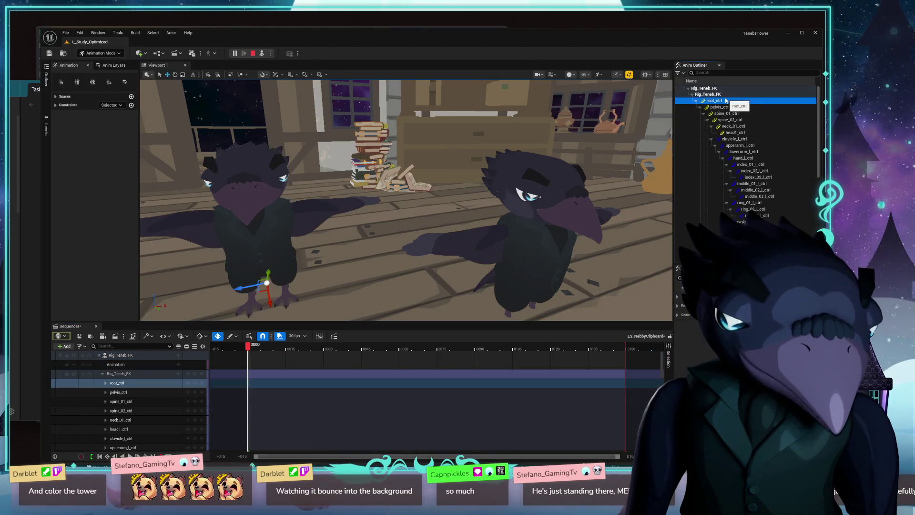
click(704, 89)
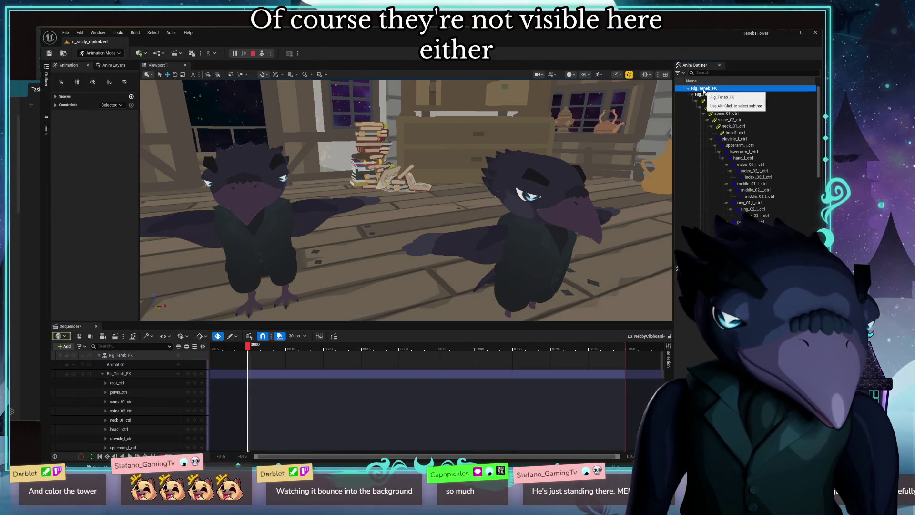
Step: Select the right crow and review the sequence's actor binding and Actions menus
click(551, 211)
mouse_move(501, 229)
mouse_down()
mouse_move(193, 251)
mouse_move(440, 243)
mouse_up()
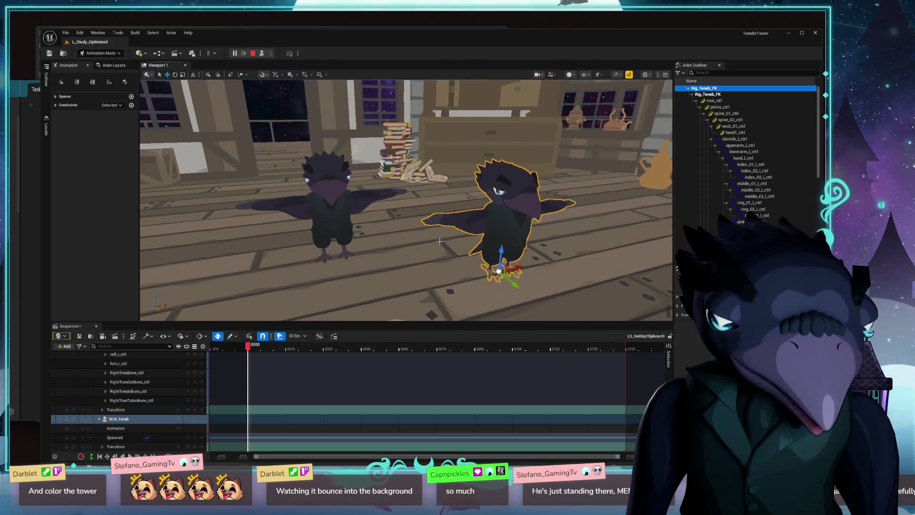
click(65, 336)
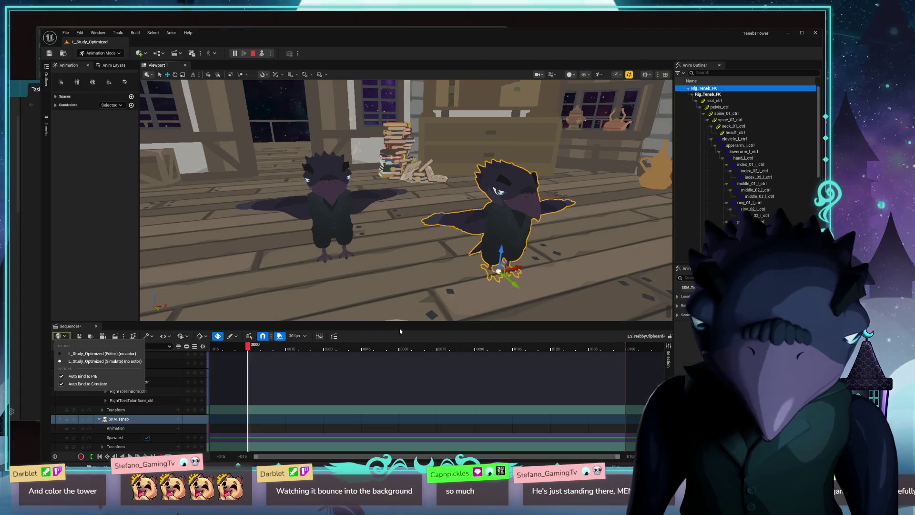
click(116, 336)
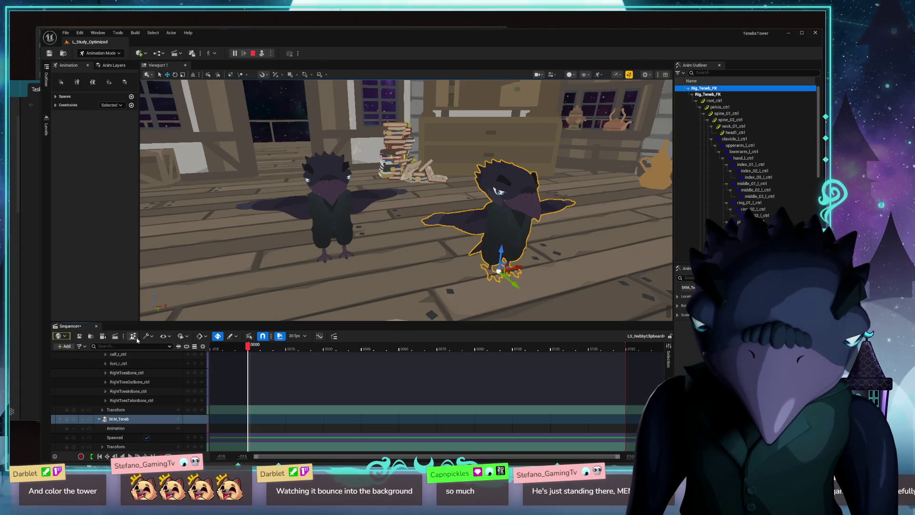
click(154, 339)
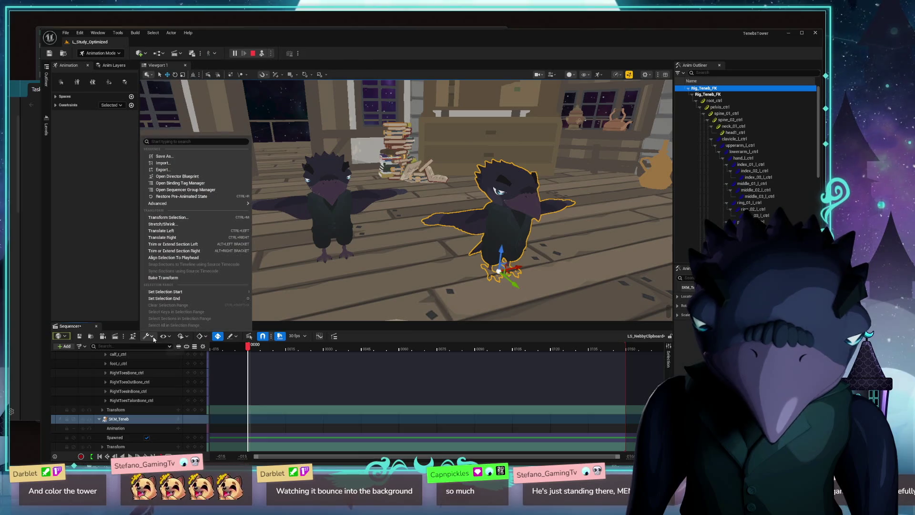
click(310, 334)
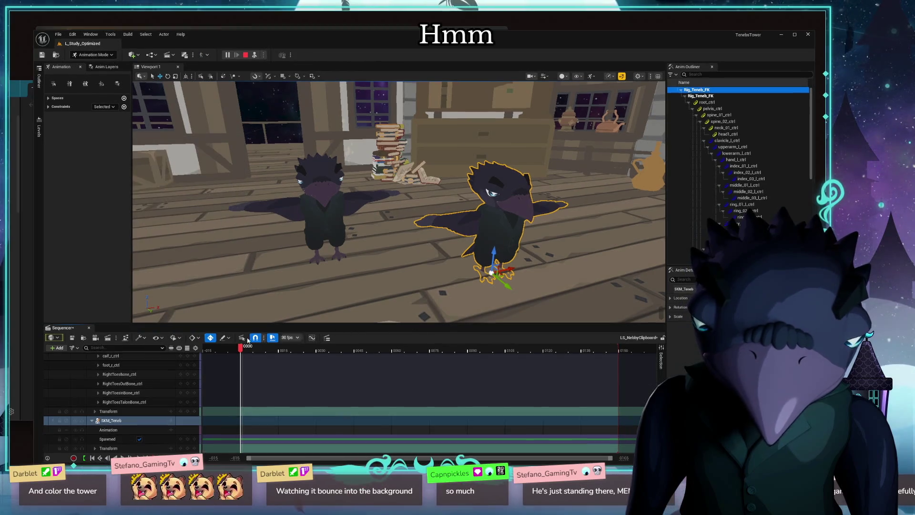
Step: Review the Sequencer View and Playback Options, enable clean game view and return to Lit mode (Alt+4)
click(164, 339)
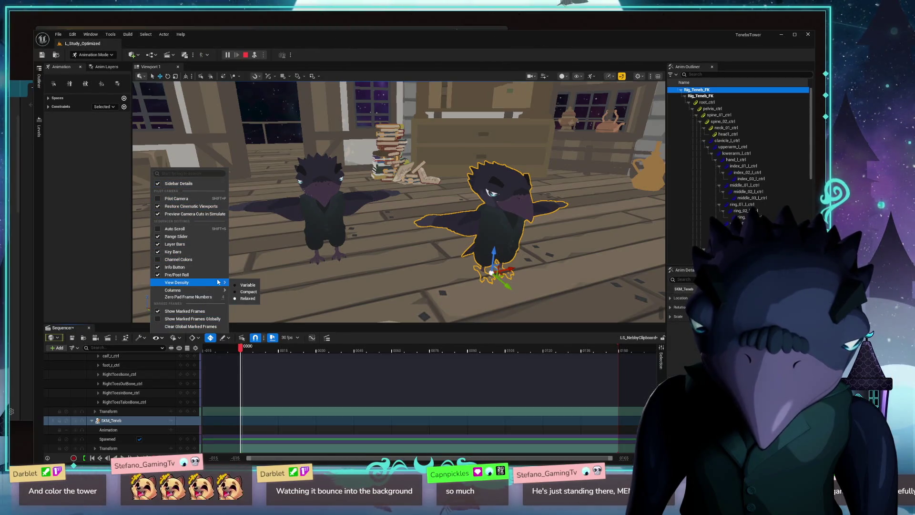
mouse_move(182, 290)
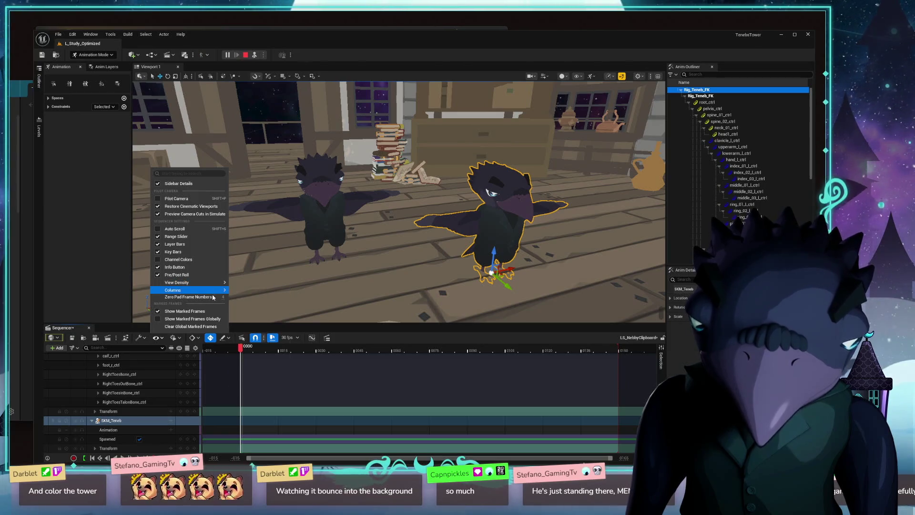
click(362, 331)
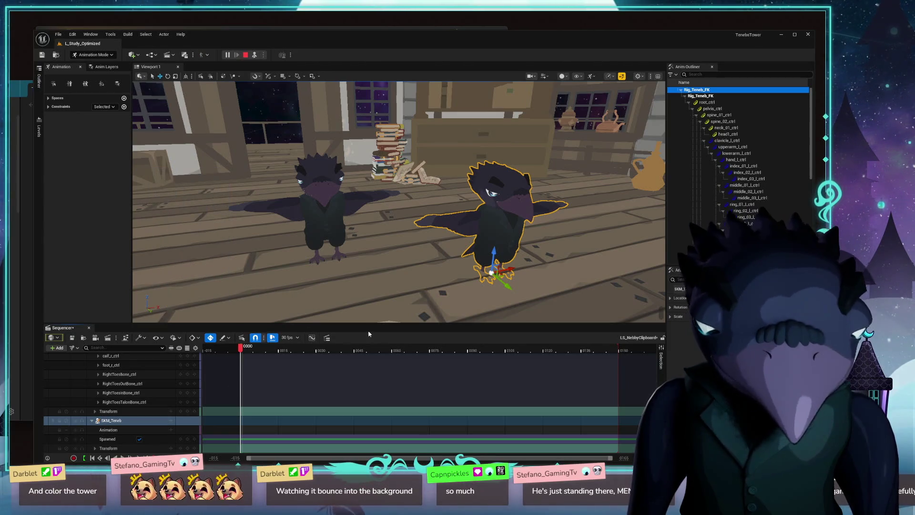
click(178, 338)
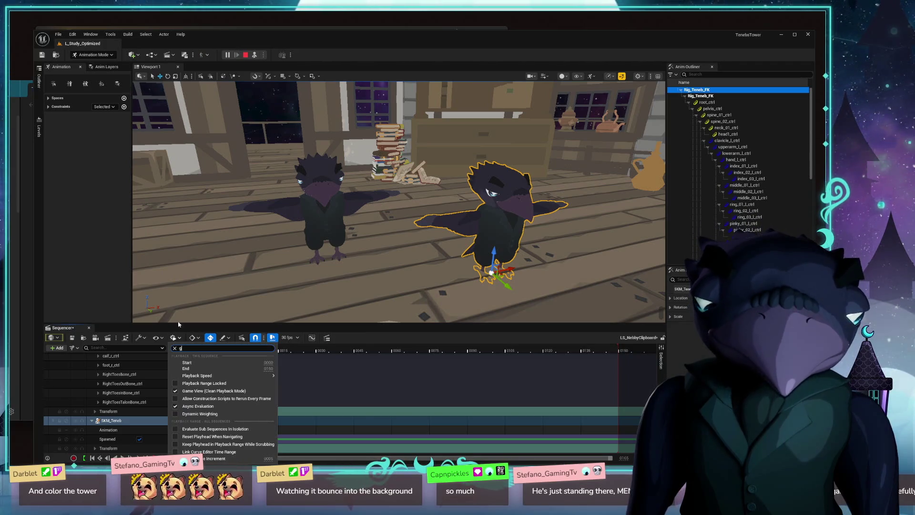
text(g)
click(214, 364)
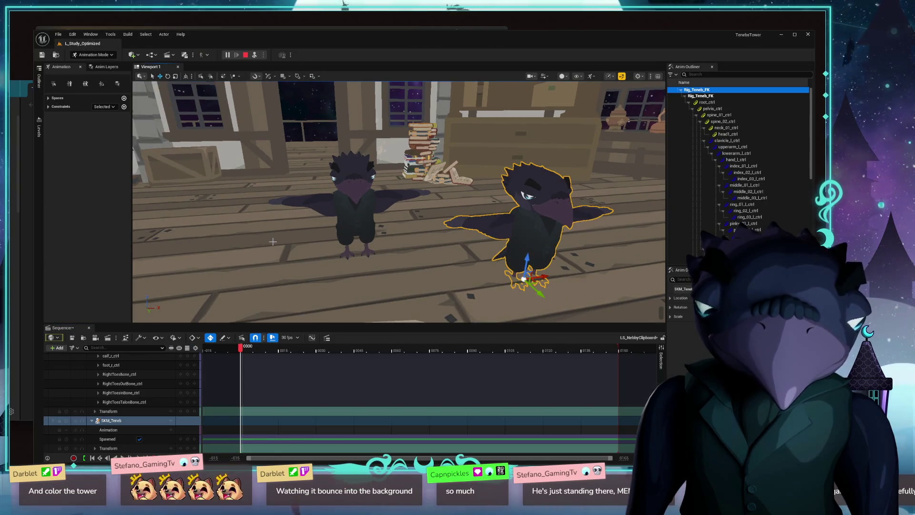
key(alt+4)
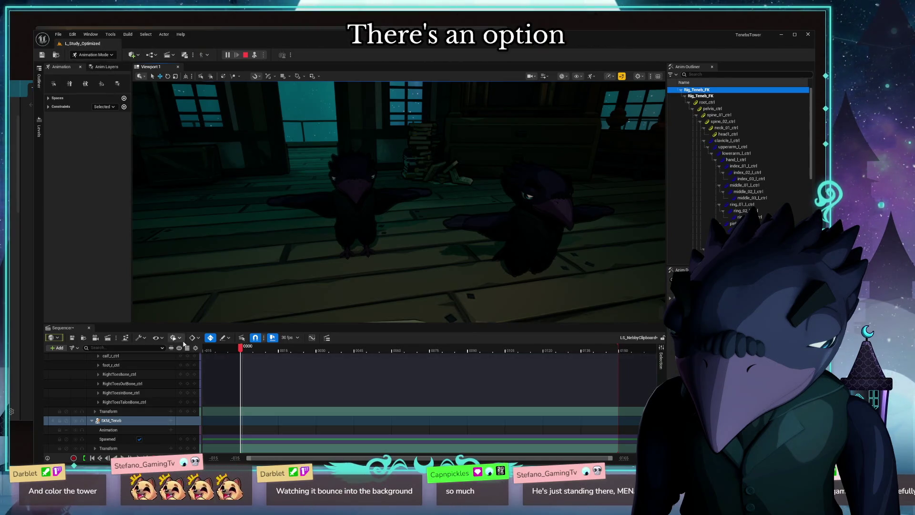
Step: Close Playback Options and expand the Animation panel's Spaces and Constraints sections
click(176, 338)
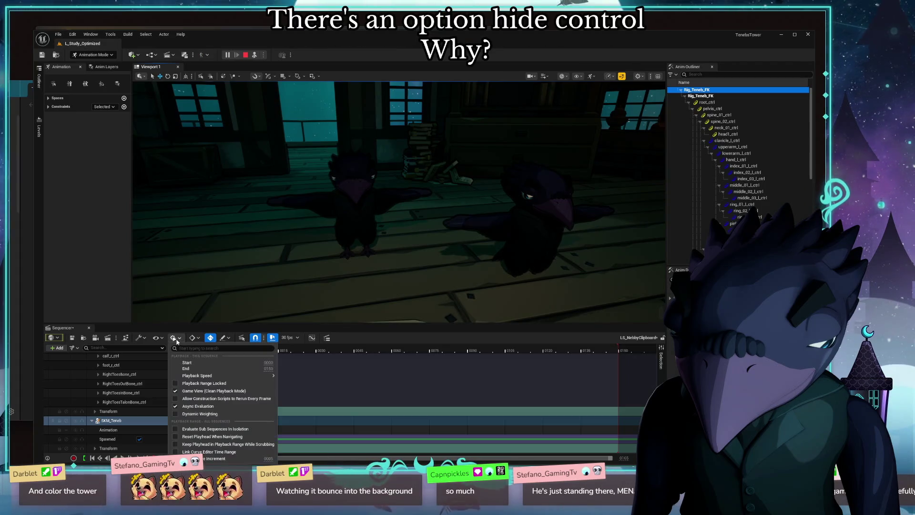
click(113, 177)
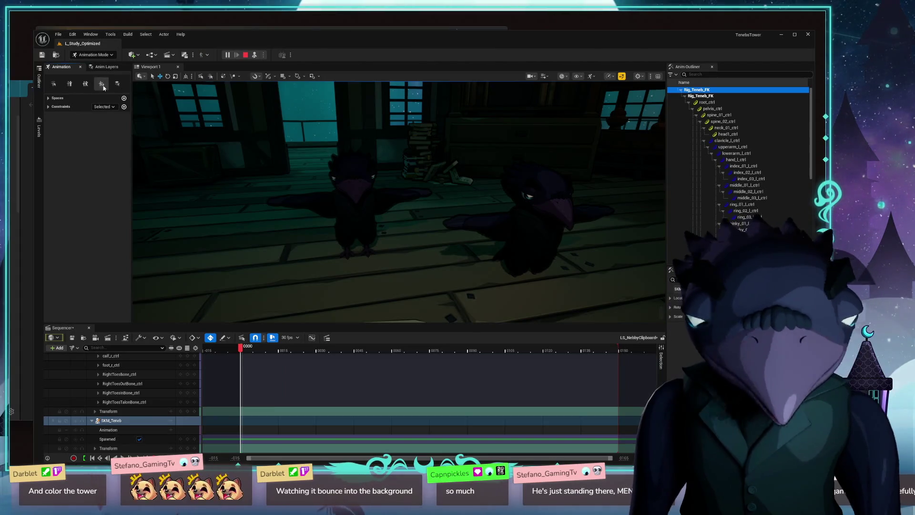
click(106, 67)
click(62, 66)
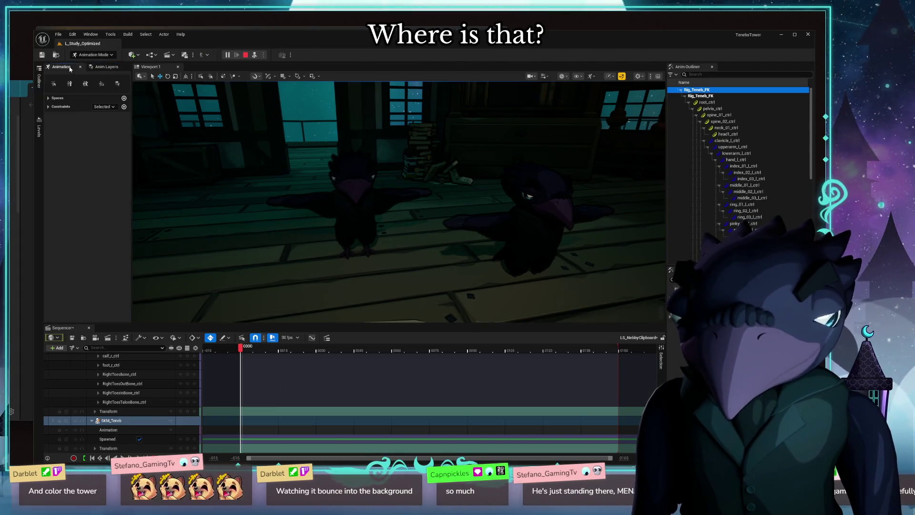
click(50, 98)
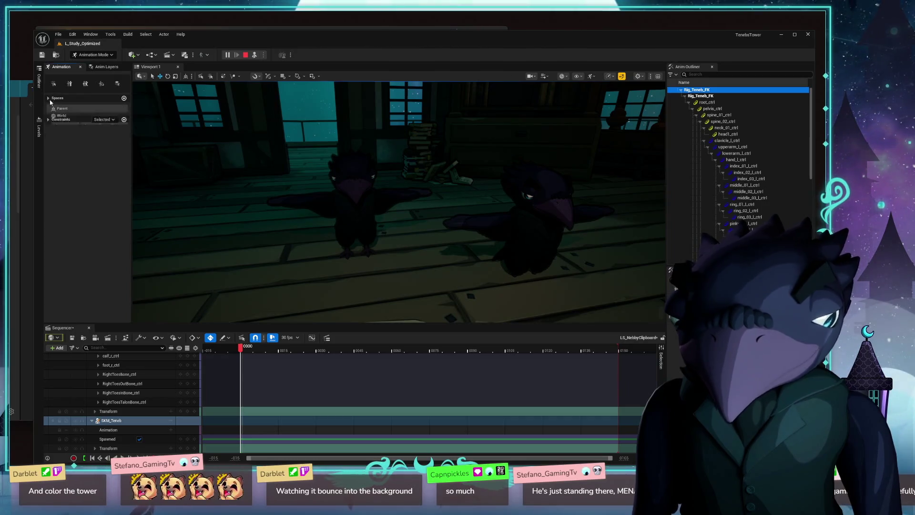
click(50, 106)
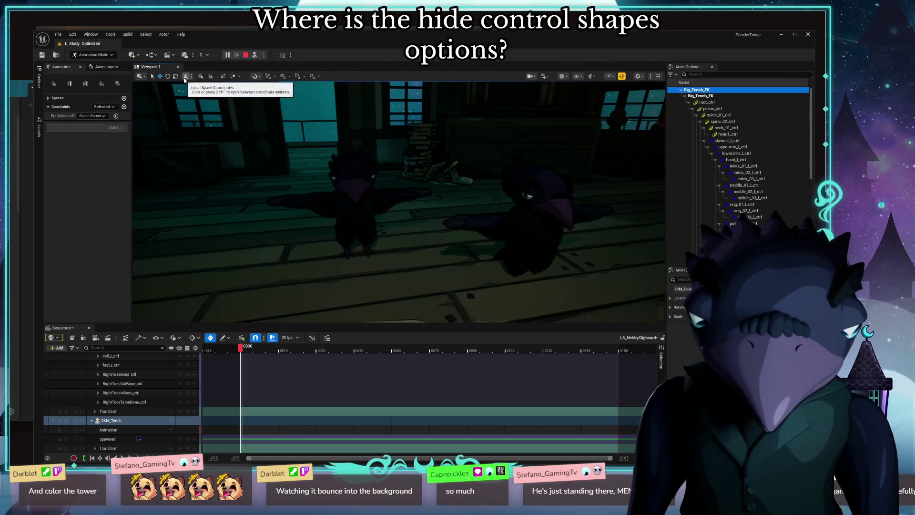
Step: Uncheck Control Shapes in the viewport's animation show-flags after glancing at Show and View Mode menus
click(590, 76)
click(564, 76)
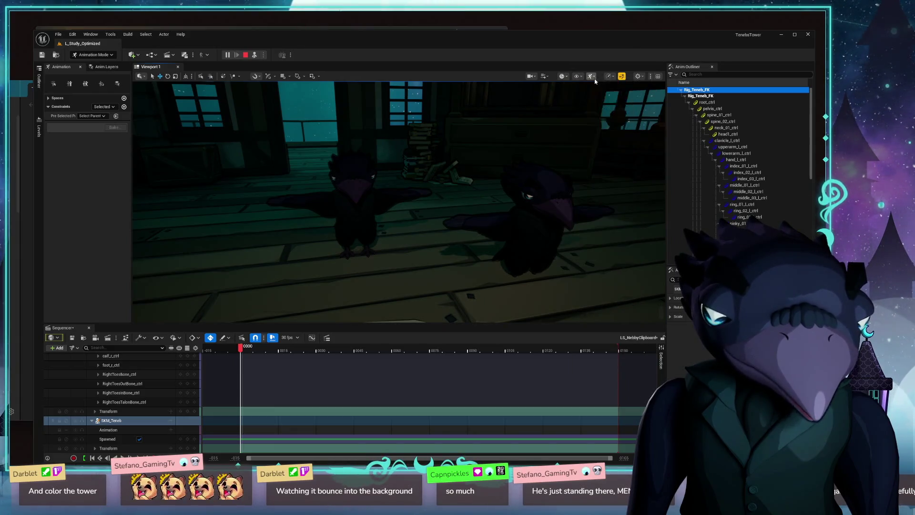
click(590, 76)
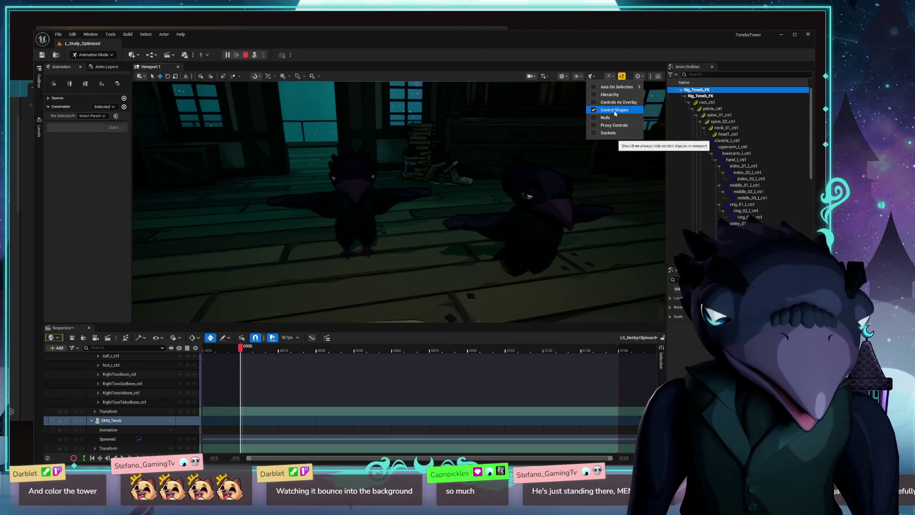
click(615, 111)
click(591, 77)
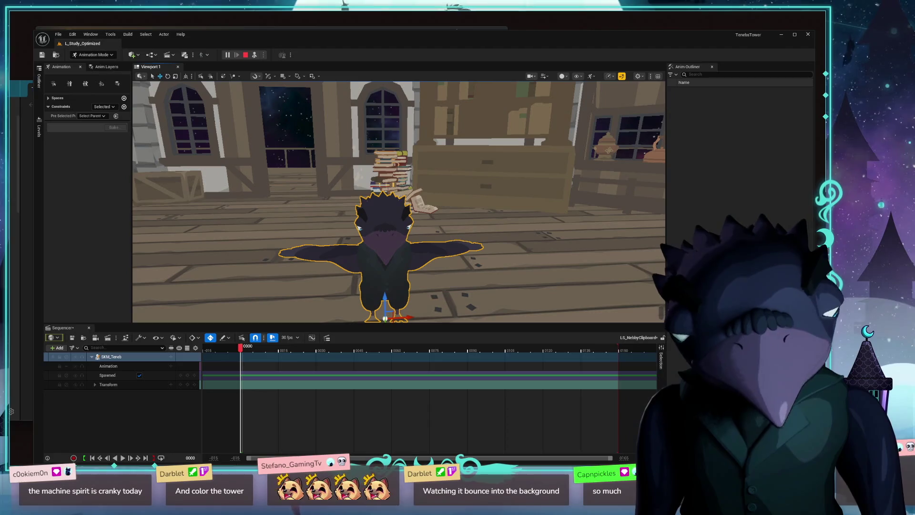
Step: Add an FK Control Rig track using Rig_Teneb_FK to the SKM_Teneb binding and select it
click(113, 356)
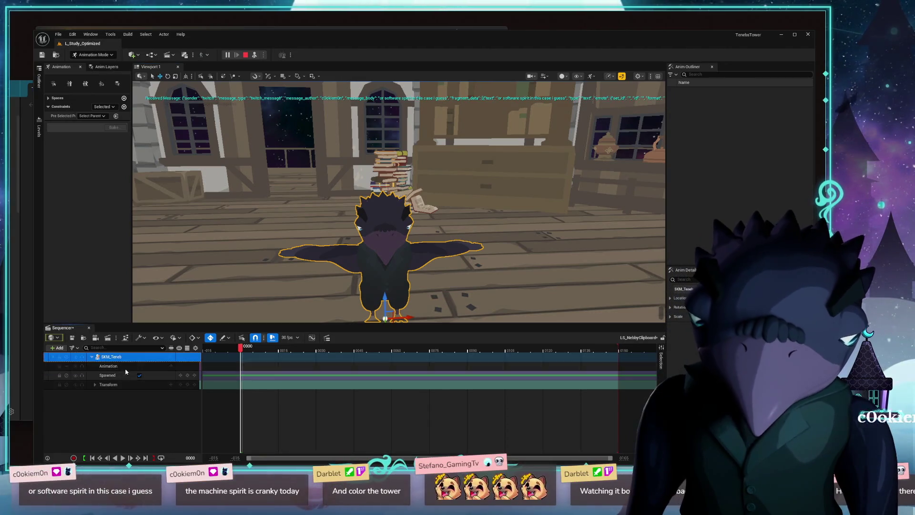
click(169, 360)
mouse_move(194, 313)
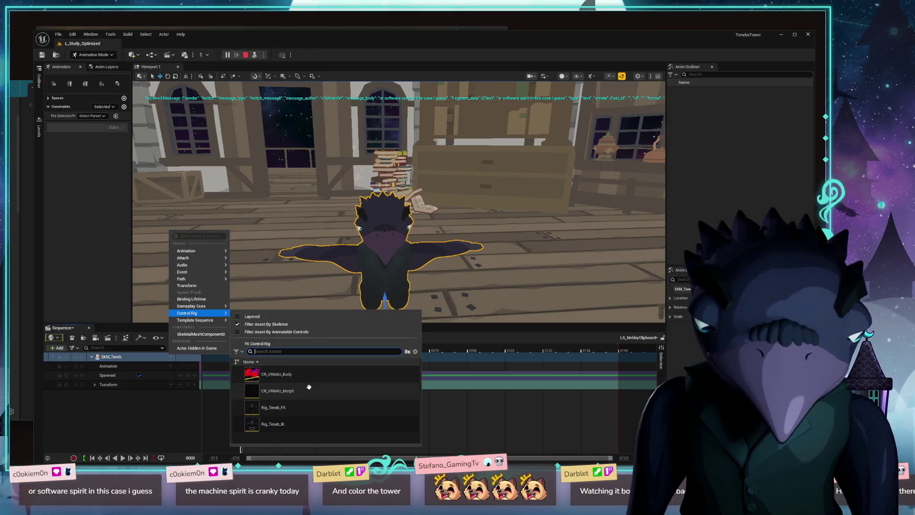
click(273, 406)
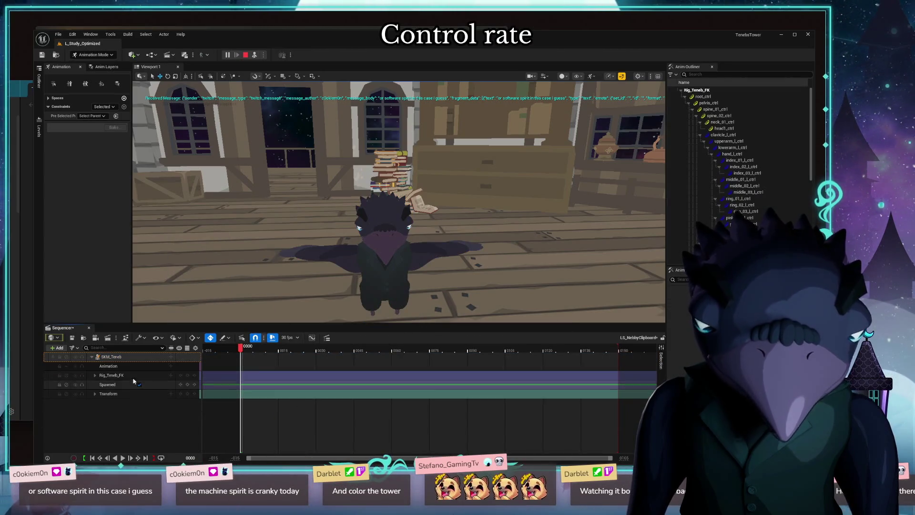
click(111, 375)
drag(400, 200, 576, 65)
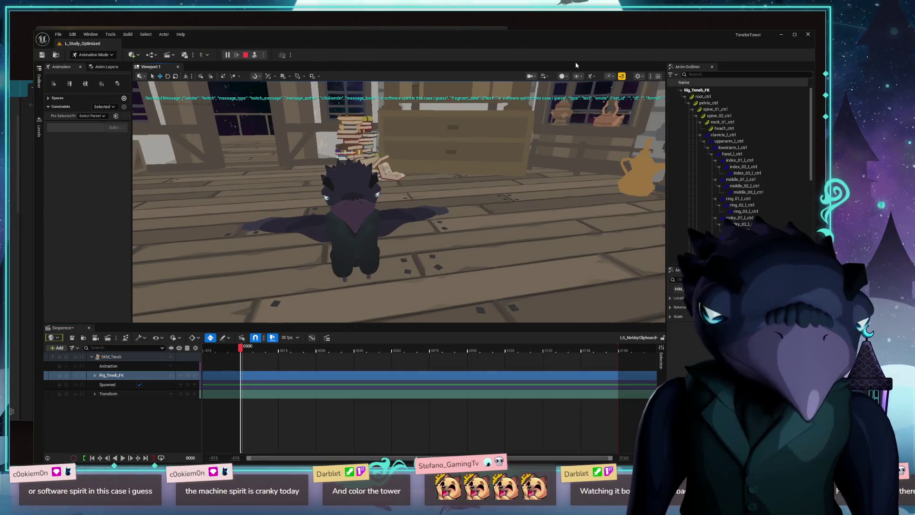
Step: In the animation show-flags menu, turn Proxy Controls off and Control Shapes on
click(592, 76)
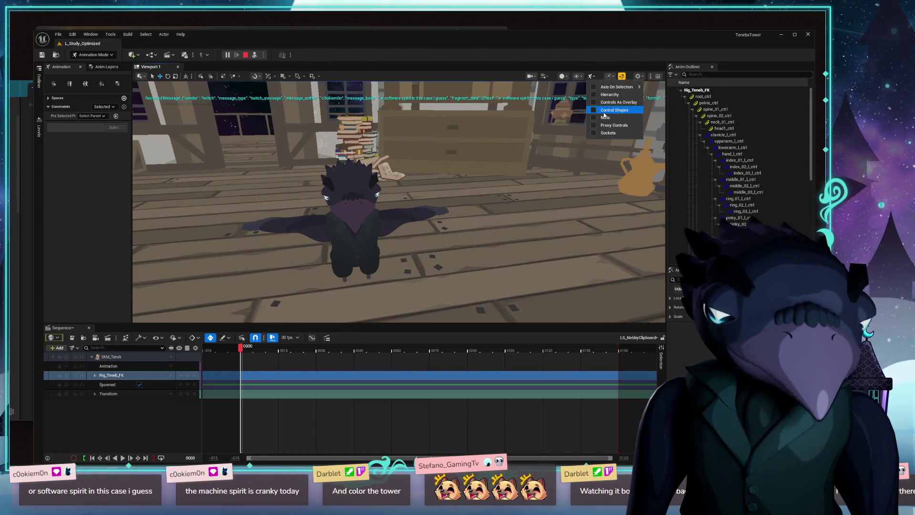
click(615, 107)
click(592, 77)
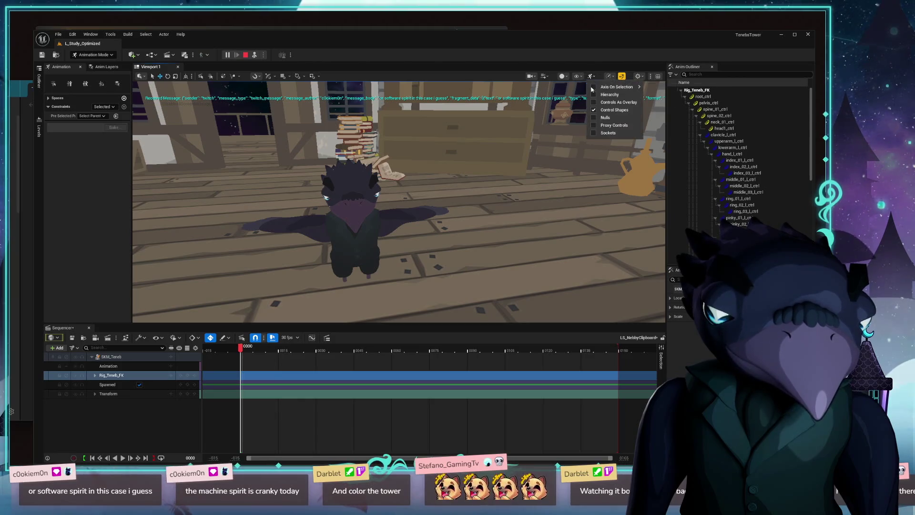
click(613, 125)
click(592, 77)
click(604, 126)
click(592, 77)
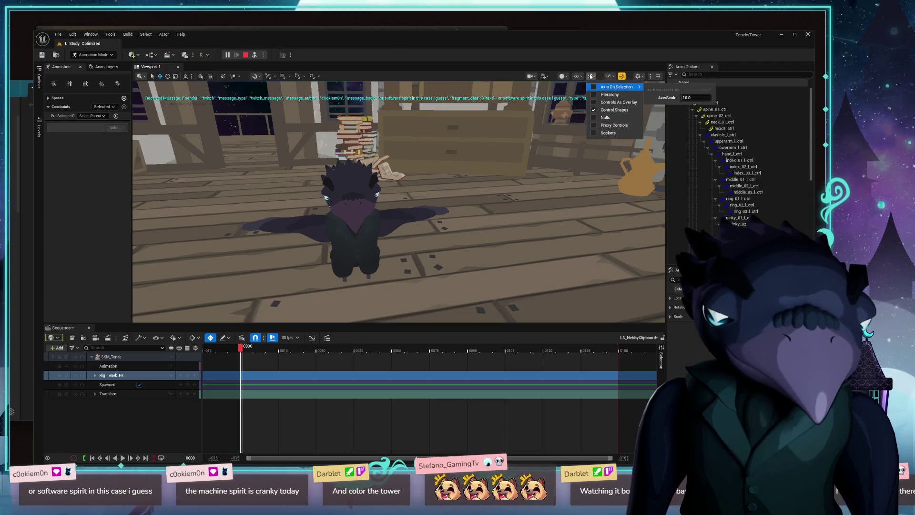
click(601, 112)
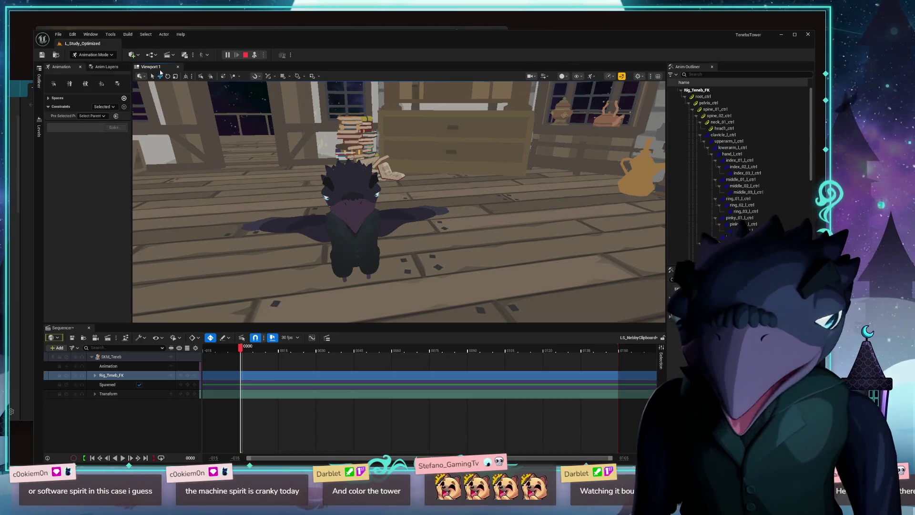
Step: Switch the viewport view mode to Lit and pick the upper arm control
click(563, 77)
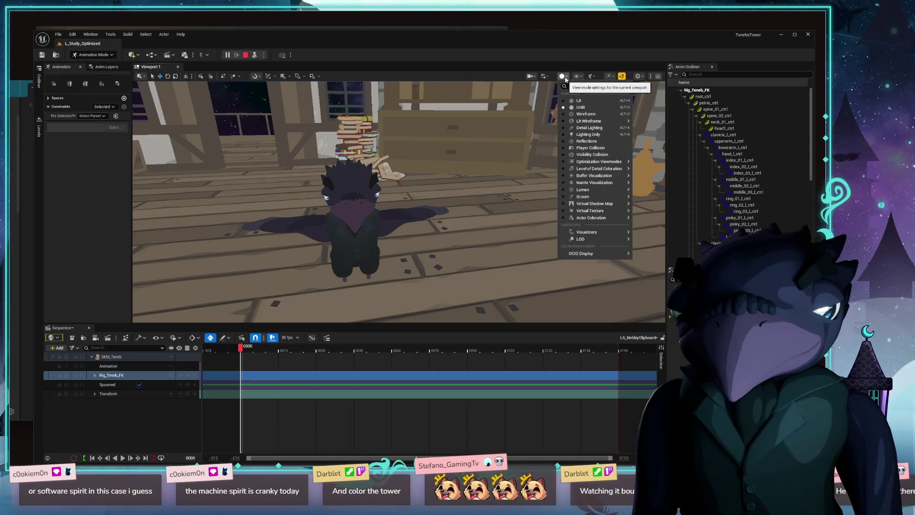
click(593, 98)
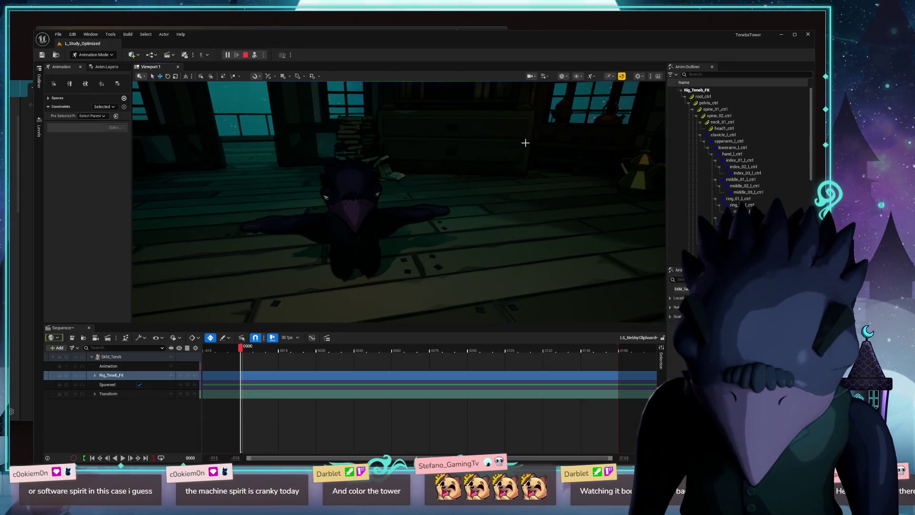
click(399, 251)
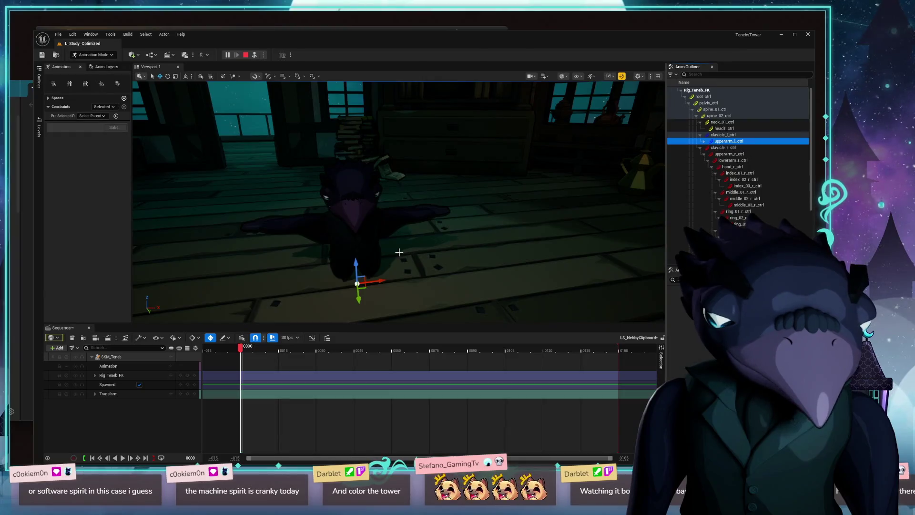
Step: Expand the Rig_Teneb_FK track into per-control tracks and select pelvis_ctrl
click(723, 148)
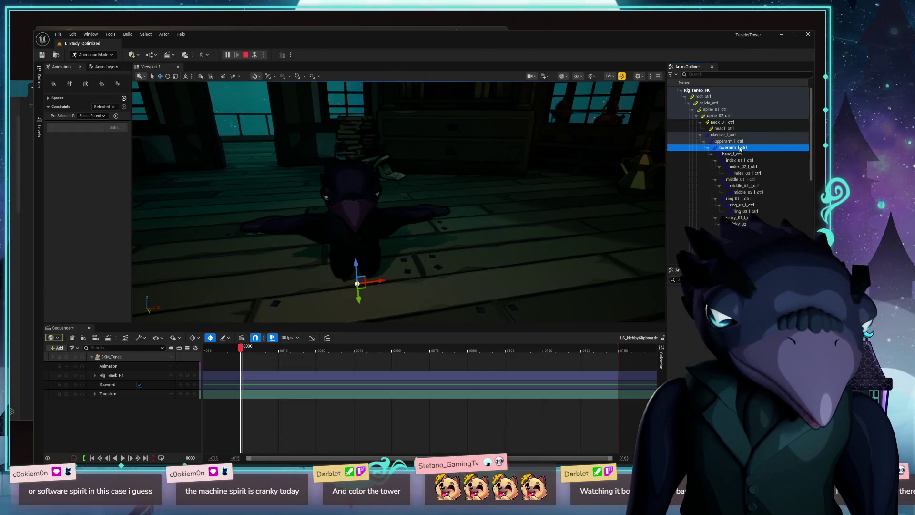
click(117, 375)
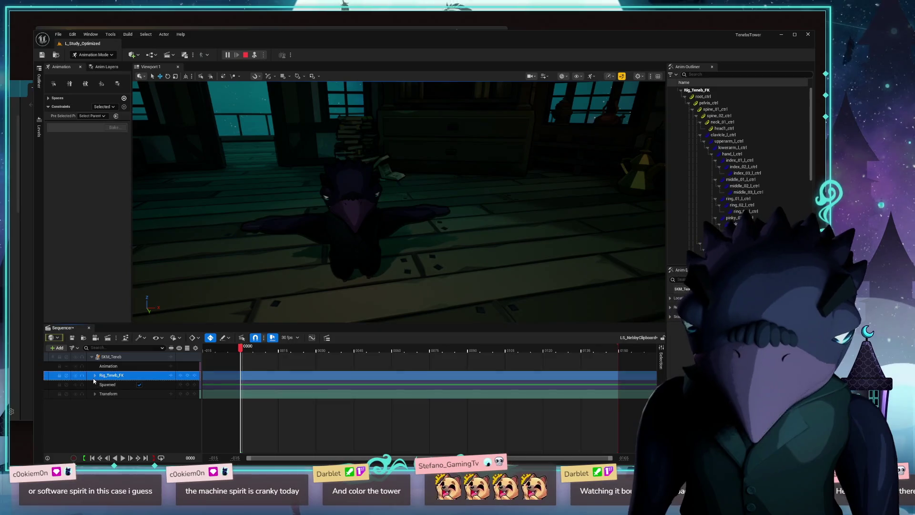
click(95, 375)
click(114, 395)
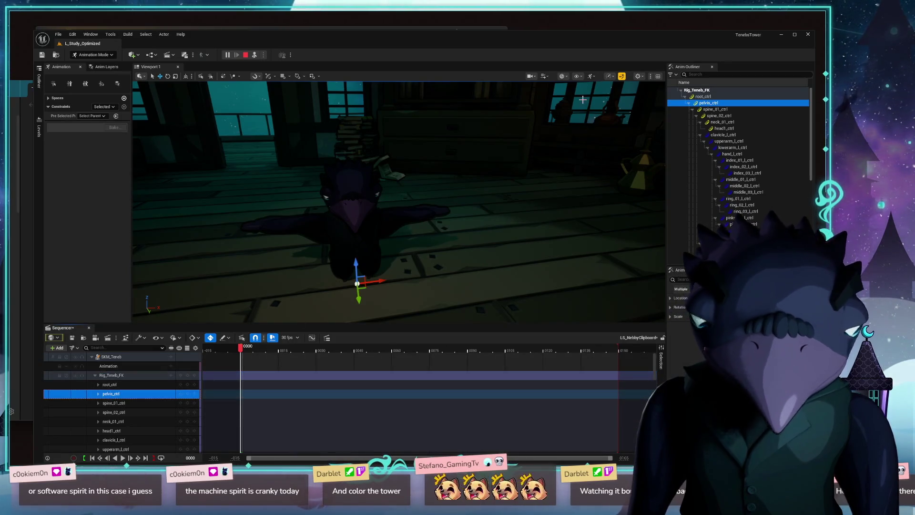
click(592, 76)
click(597, 103)
drag(429, 215, 358, 187)
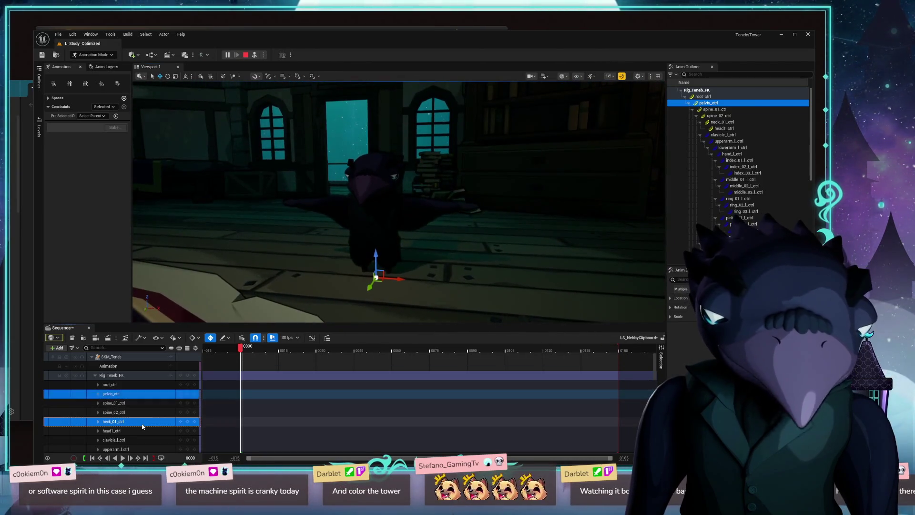
Step: Test picking spine_01_ctrl, pelvis_ctrl, root_ctrl, a finger control and index_01_l_ctrl tracks
click(138, 404)
click(115, 394)
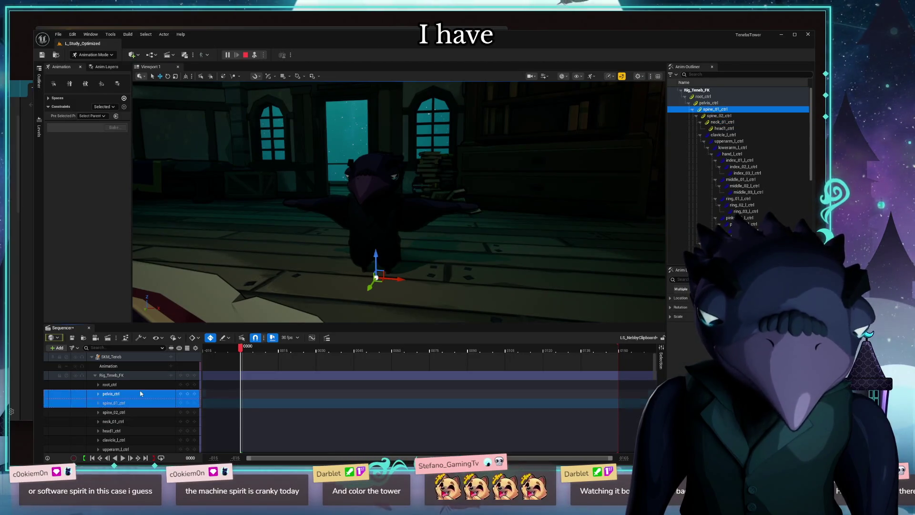
click(111, 385)
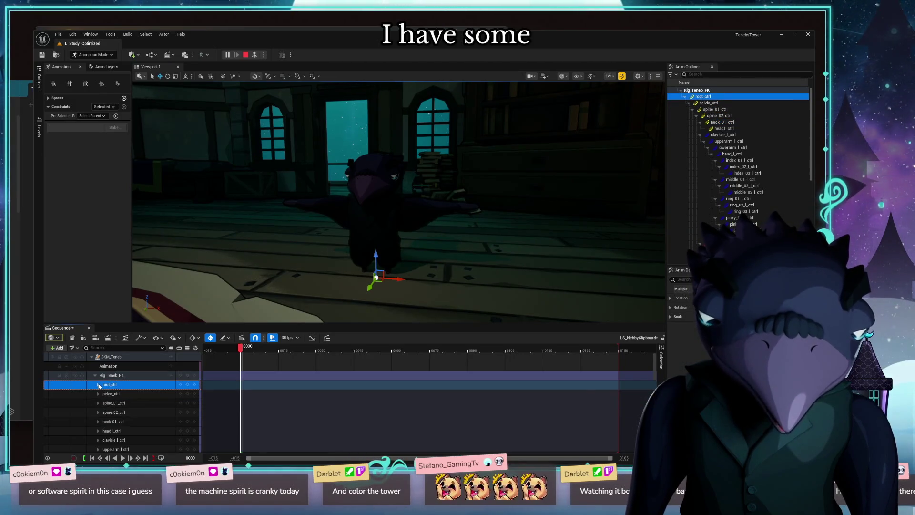
scroll(139, 417, down, 2)
click(125, 421)
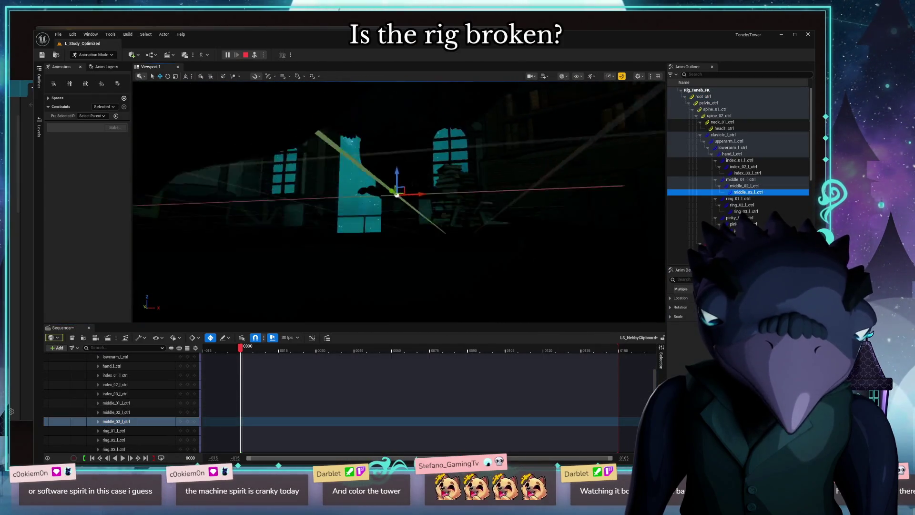
drag(429, 179, 400, 250)
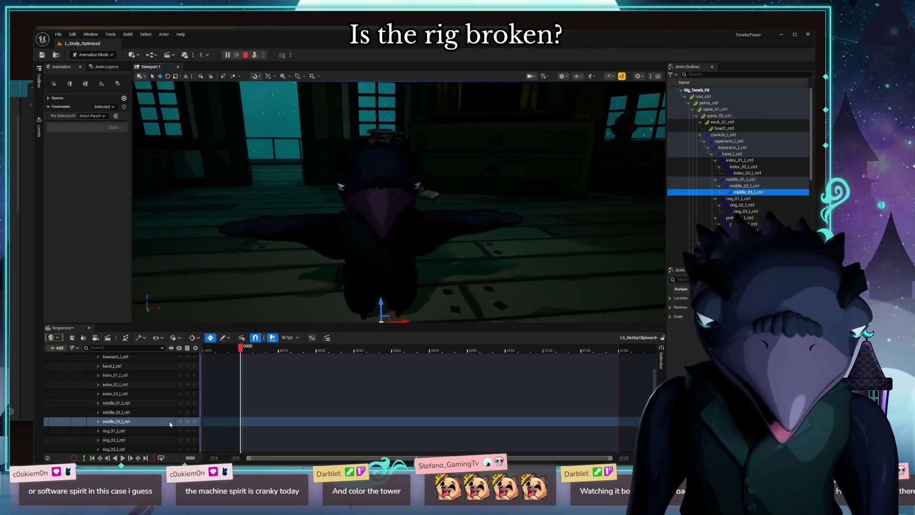
click(115, 375)
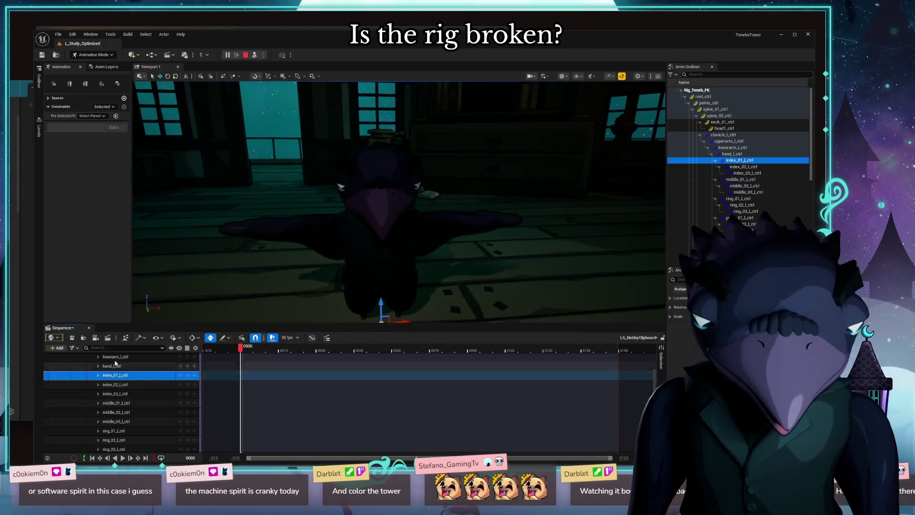
Step: Enable 'Only Select Control Rig Controls' and clear the current control selection
click(55, 86)
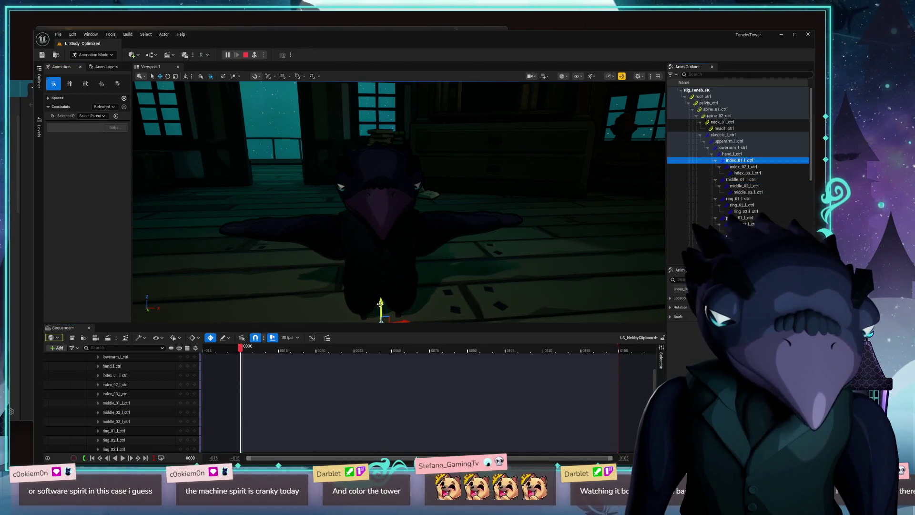
mouse_move(607, 179)
mouse_down()
mouse_move(515, 179)
mouse_move(530, 205)
mouse_up()
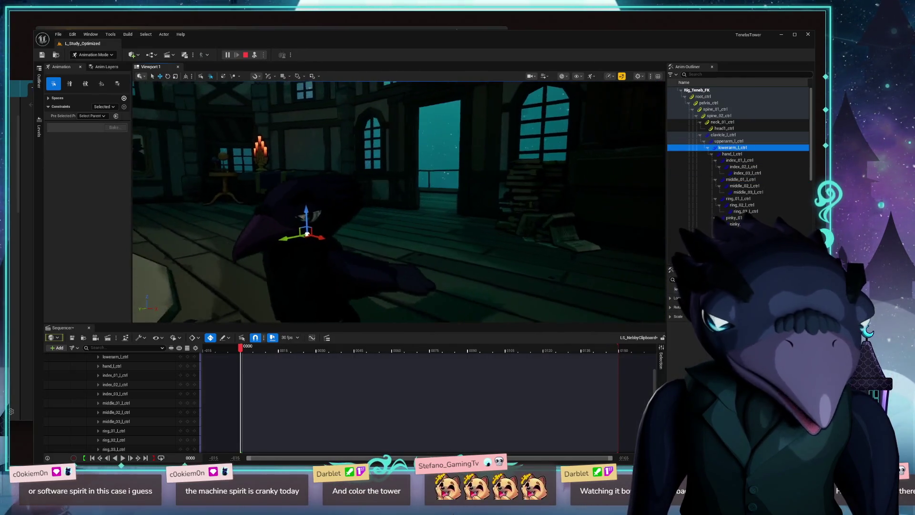
key(Escape)
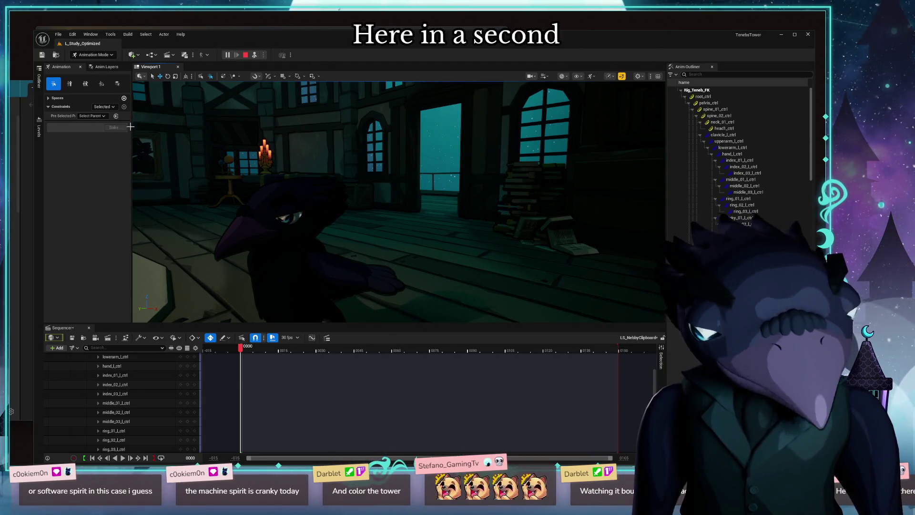
Step: Leave animation mode for Selection Mode and fly the view to another room
click(89, 328)
mouse_move(357, 215)
mouse_down()
mouse_move(293, 313)
mouse_move(357, 271)
mouse_move(358, 228)
mouse_up()
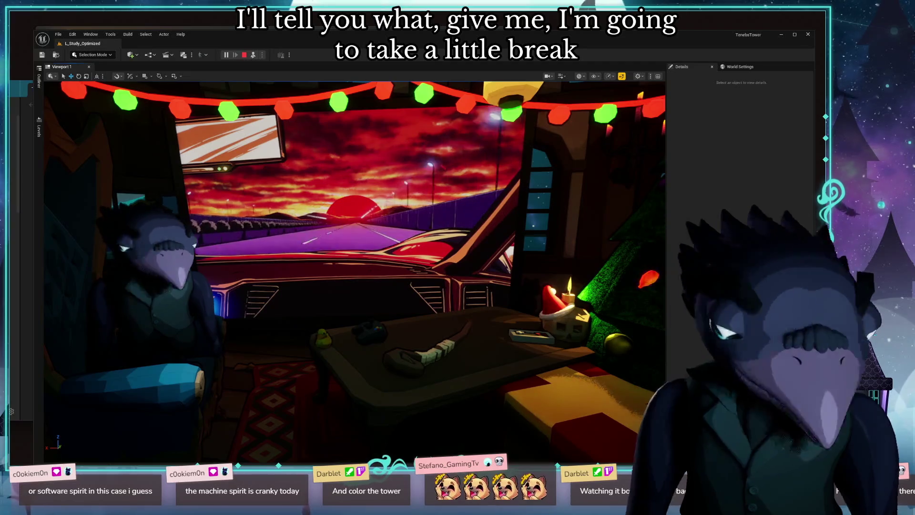
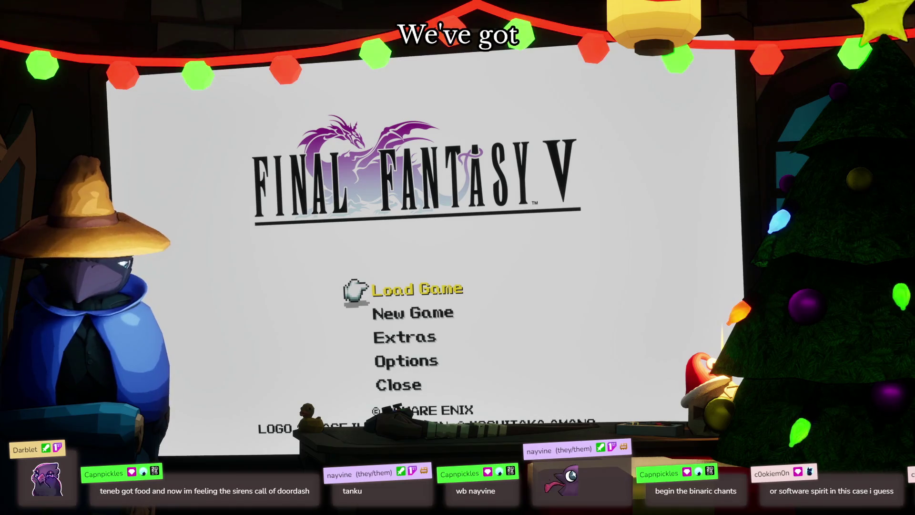
Step: Load the Castle of Bal throne room Quick Save from the title screen's Load Game list
key(Return)
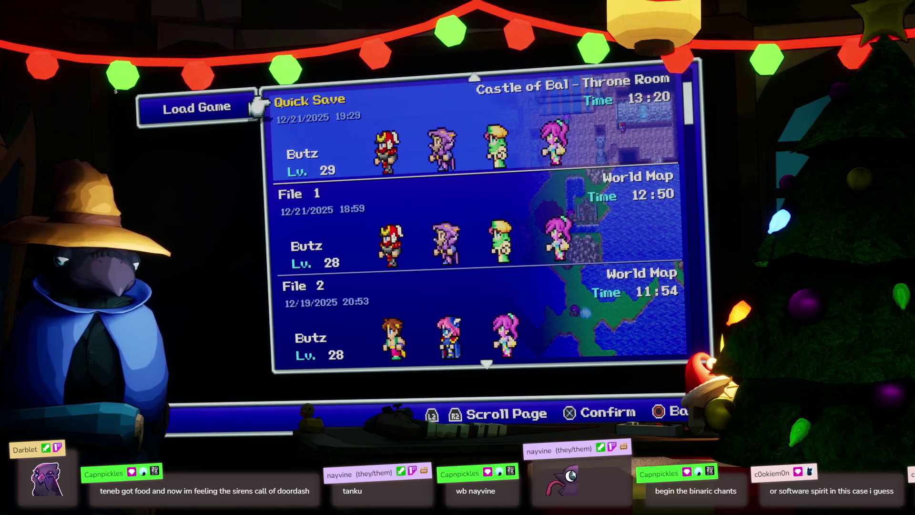
key(Return)
key(Left)
key(Return)
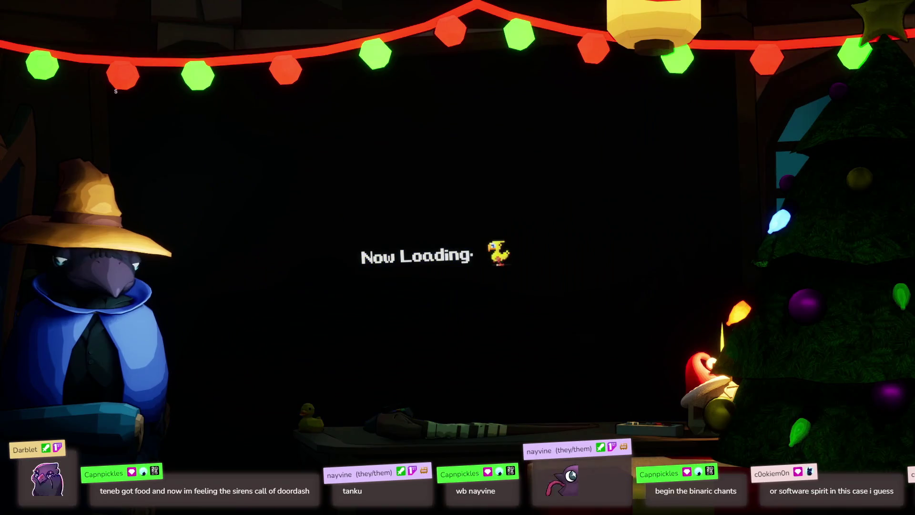